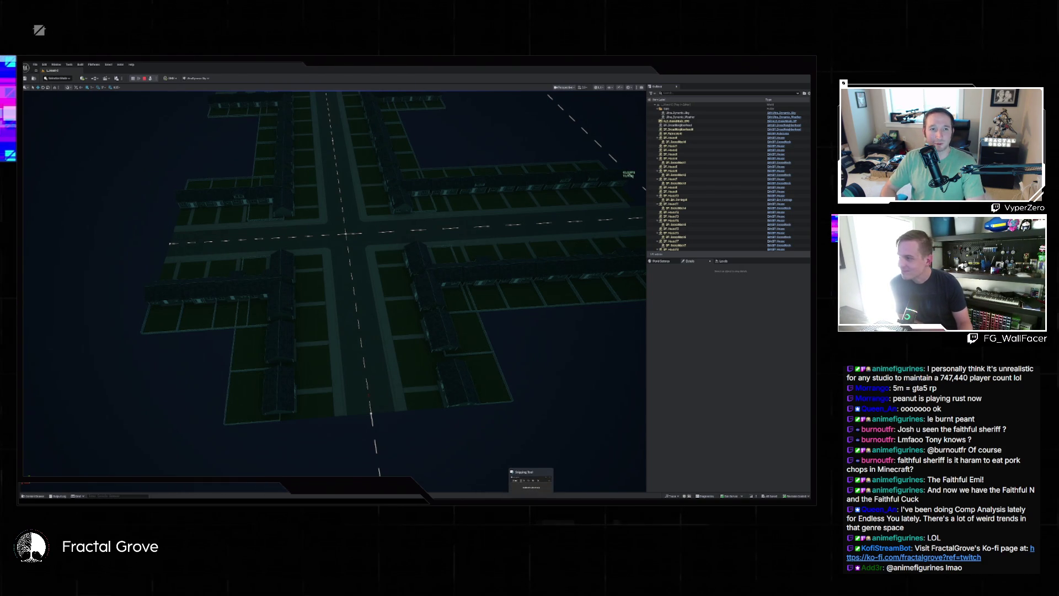
# Orbit the town view, then bring up the Claude Code conversation with the pasted screenshot removed
pyautogui.moveTo(231, 182)
pyautogui.mouseDown()
pyautogui.moveTo(237, 138)
pyautogui.moveTo(220, 187)
pyautogui.moveTo(243, 182)
pyautogui.moveTo(112, 129)
pyautogui.moveTo(432, 432)
pyautogui.moveTo(533, 469)
pyautogui.mouseUp()
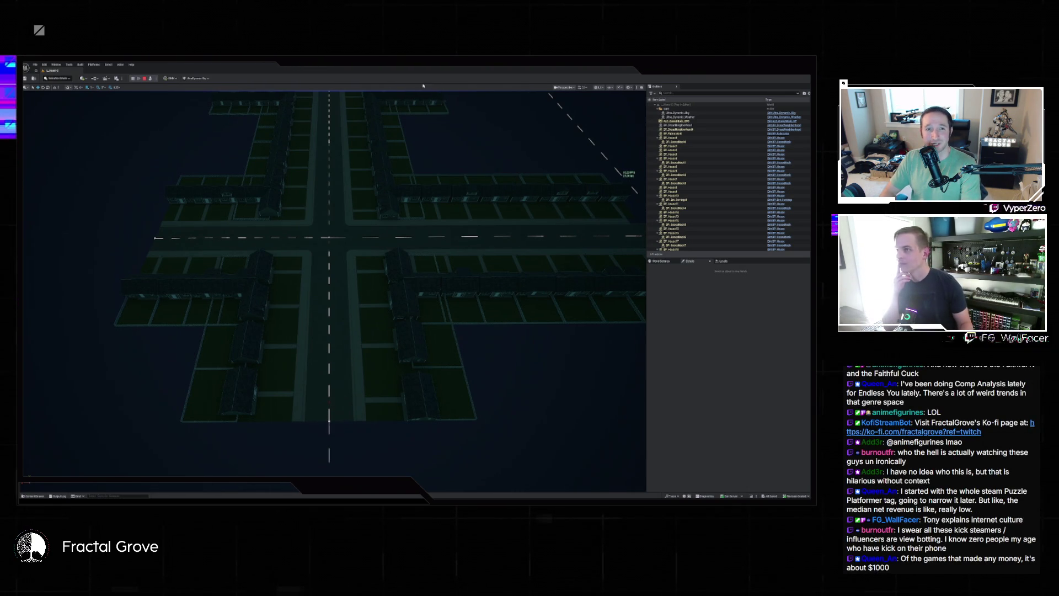
pyautogui.hotkey('alt', 'Tab')
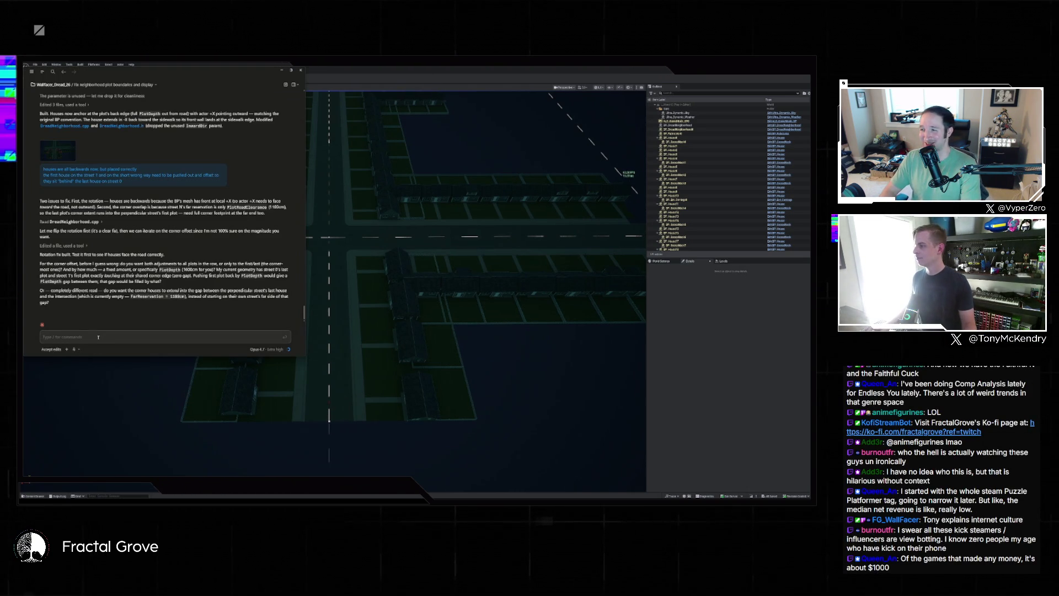
pyautogui.hotkey('ctrl', 'v')
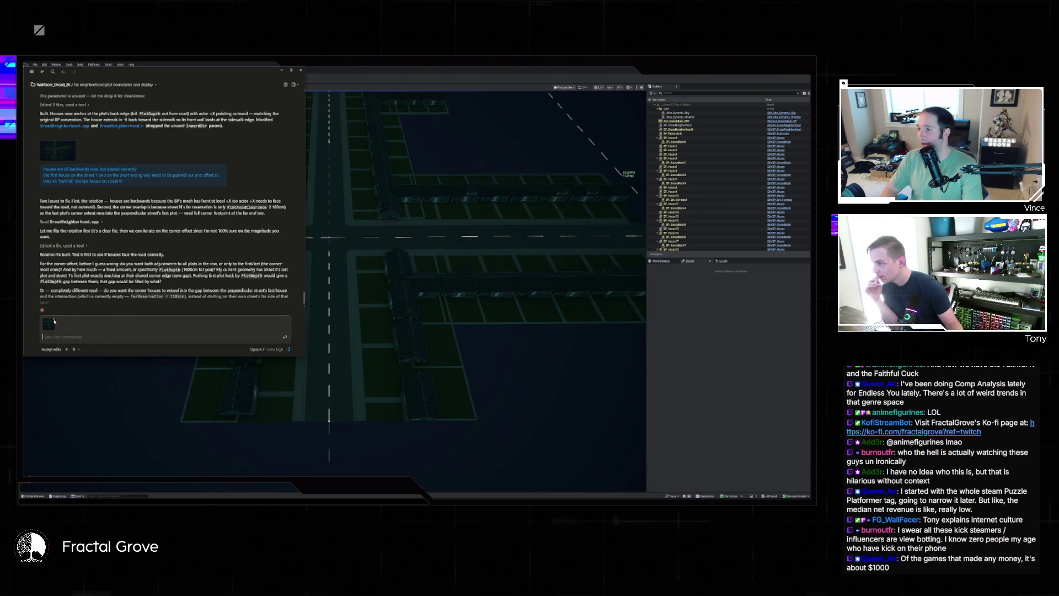
pyautogui.click(56, 322)
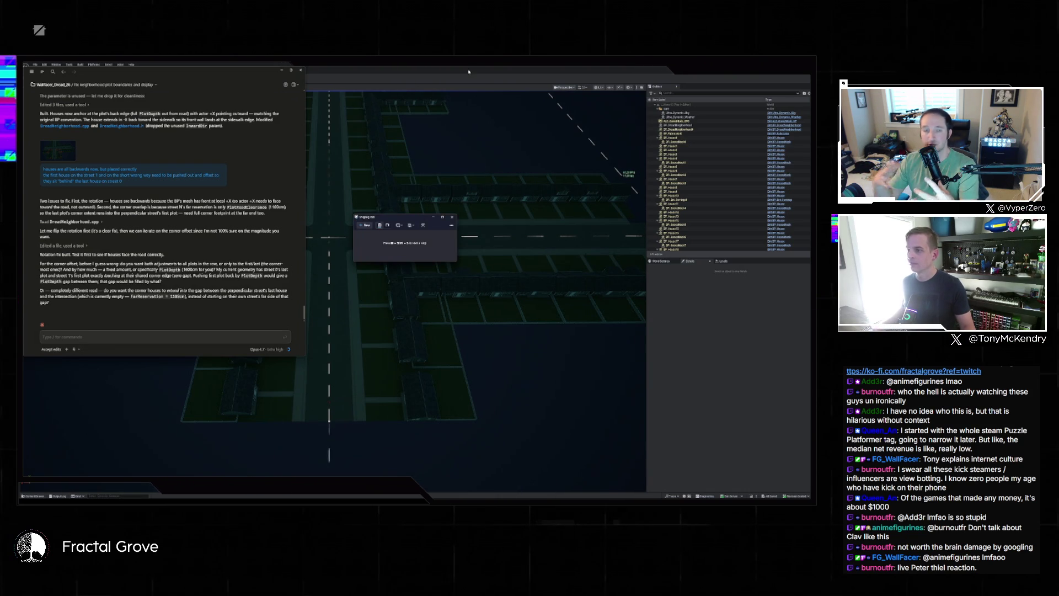
# Start a new Snipping Tool capture of the two house blocks from above
pyautogui.click(368, 227)
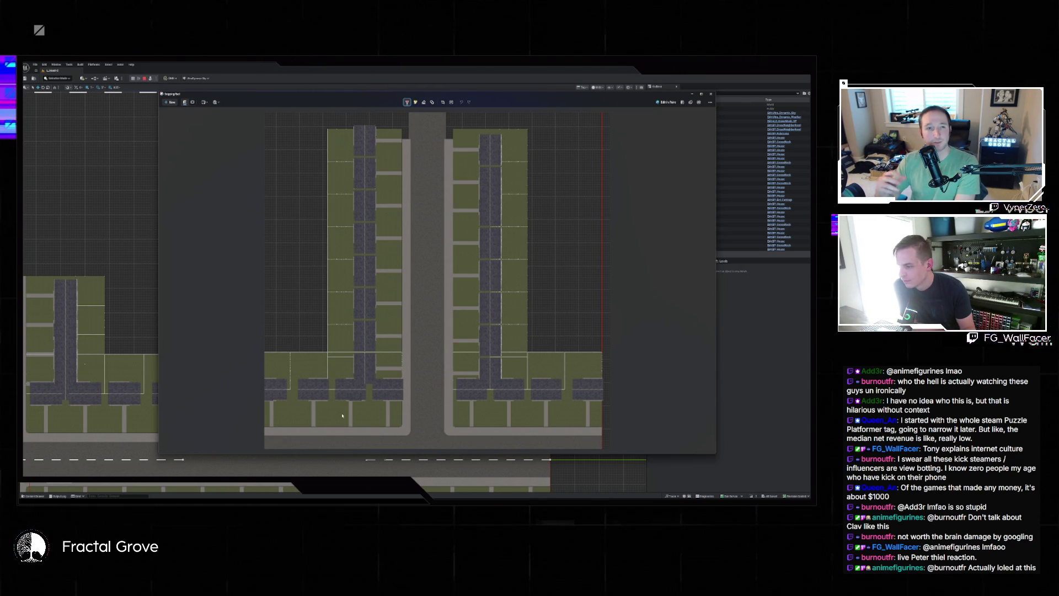
# Draw red arrows on the bottom-row lots and red lines along both blocks' top edges
pyautogui.click(389, 407)
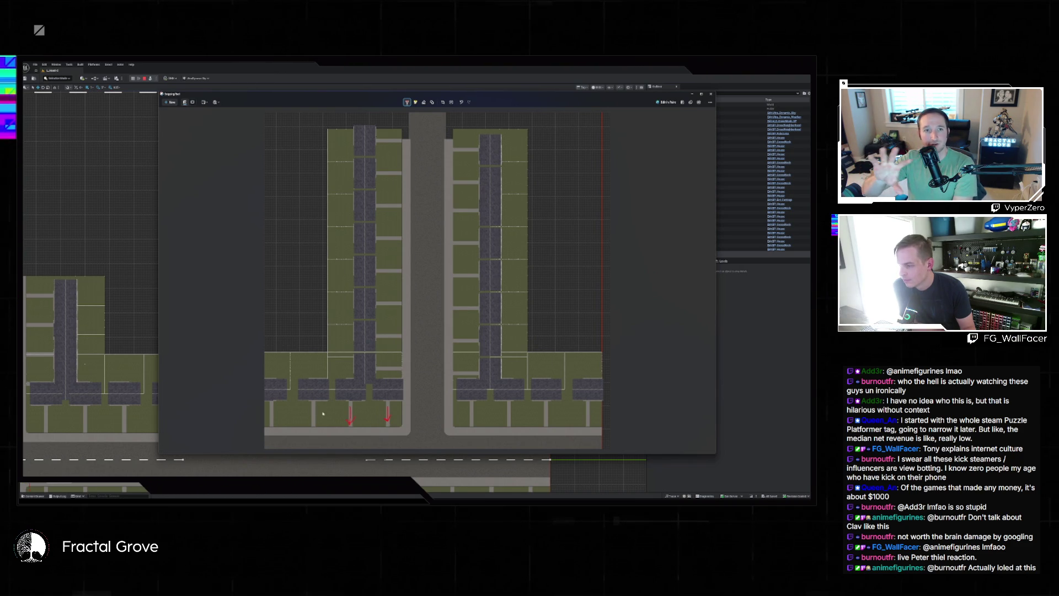
pyautogui.moveTo(313, 407); pyautogui.dragTo(313, 423)
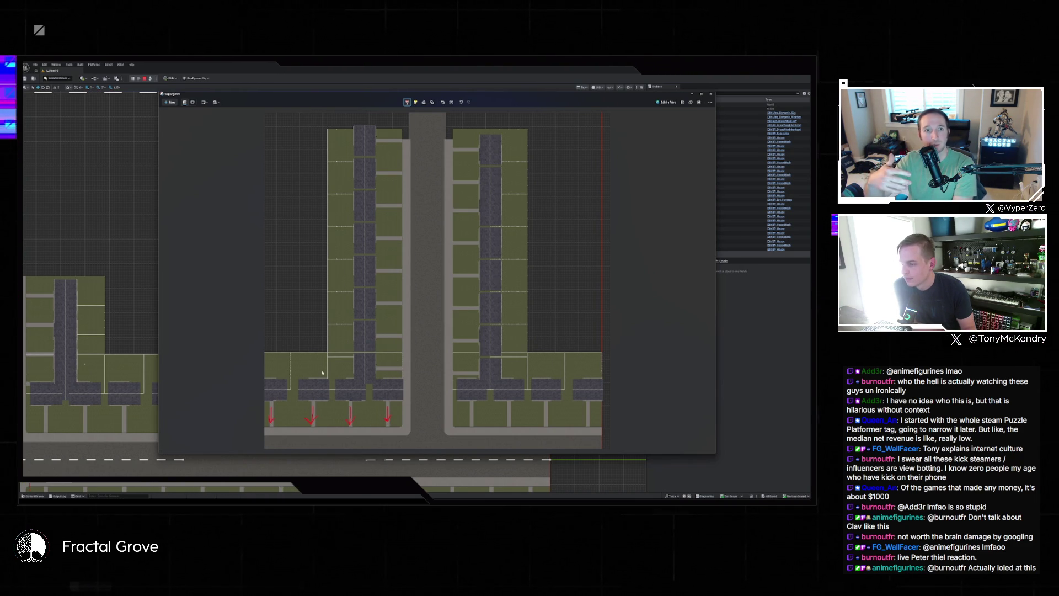
pyautogui.moveTo(471, 407)
pyautogui.mouseDown()
pyautogui.moveTo(472, 420)
pyautogui.moveTo(587, 421)
pyautogui.mouseUp()
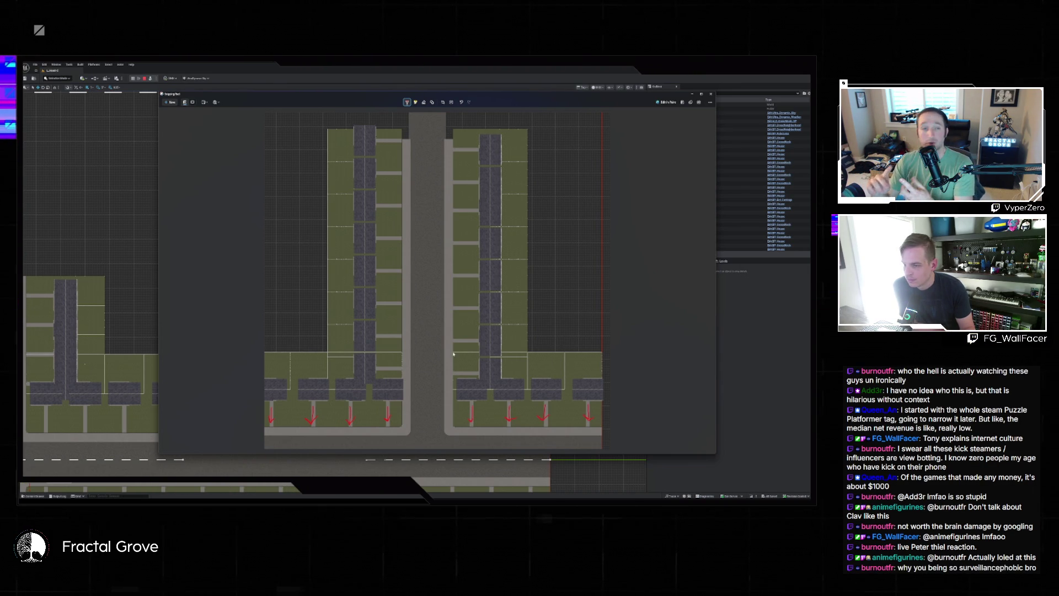
pyautogui.moveTo(484, 354); pyautogui.dragTo(601, 352)
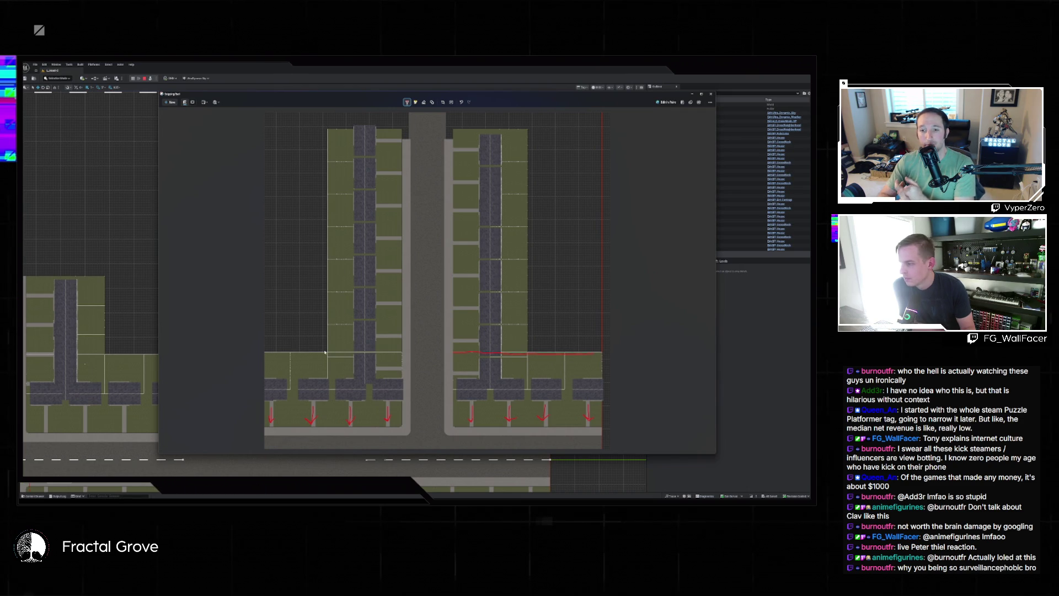
pyautogui.moveTo(274, 355); pyautogui.dragTo(405, 353)
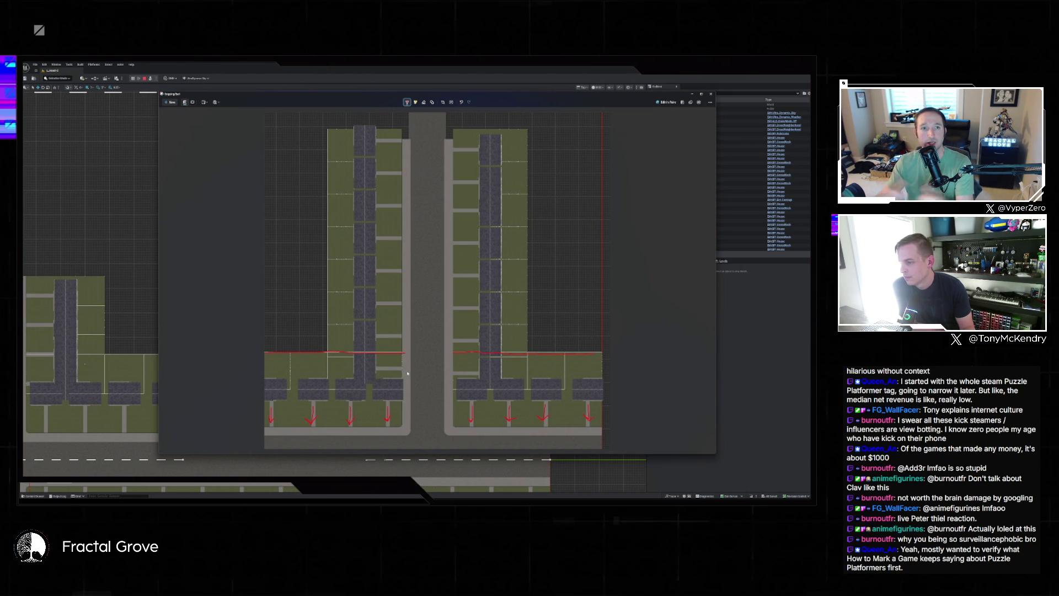
# Add upturned red arrows at both blocks' corners and an X over the corner lots
pyautogui.moveTo(376, 368)
pyautogui.mouseDown()
pyautogui.moveTo(408, 362)
pyautogui.moveTo(408, 343)
pyautogui.mouseUp()
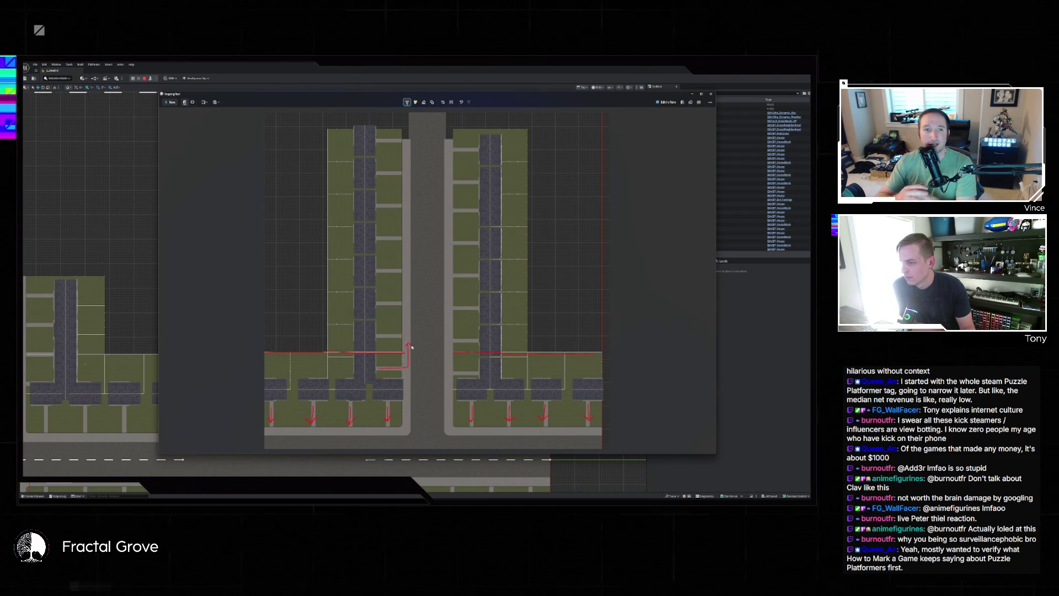
pyautogui.moveTo(475, 371)
pyautogui.mouseDown()
pyautogui.moveTo(444, 371)
pyautogui.moveTo(449, 348)
pyautogui.mouseUp()
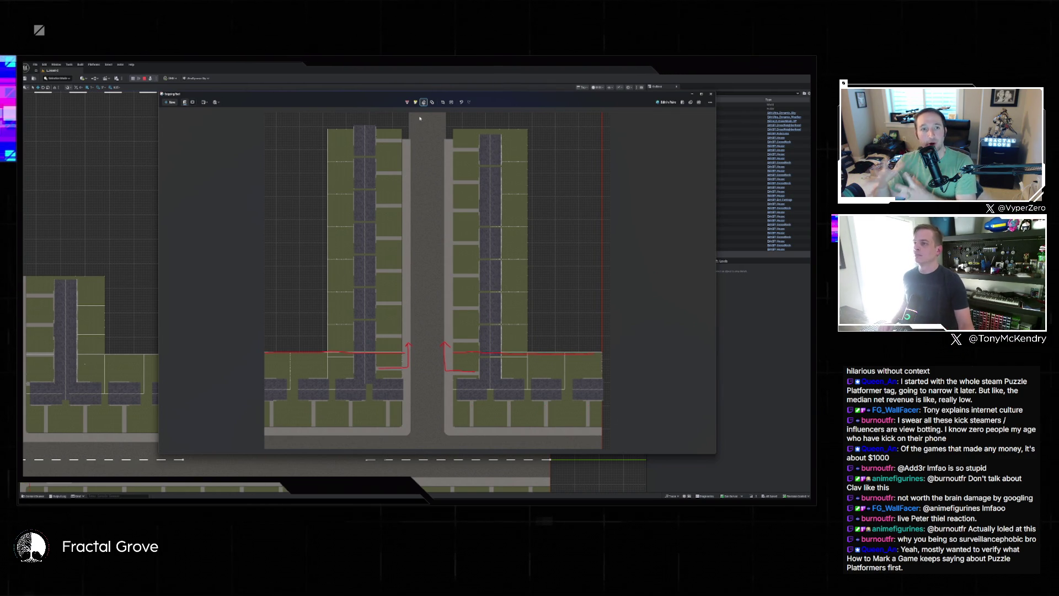
pyautogui.click(407, 102)
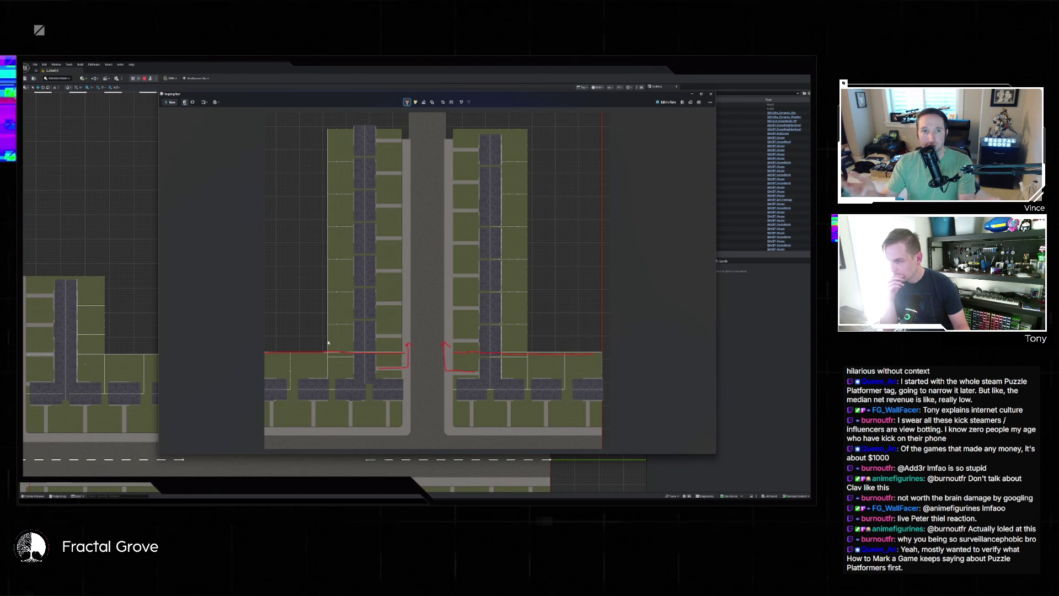
pyautogui.moveTo(359, 365); pyautogui.dragTo(379, 374)
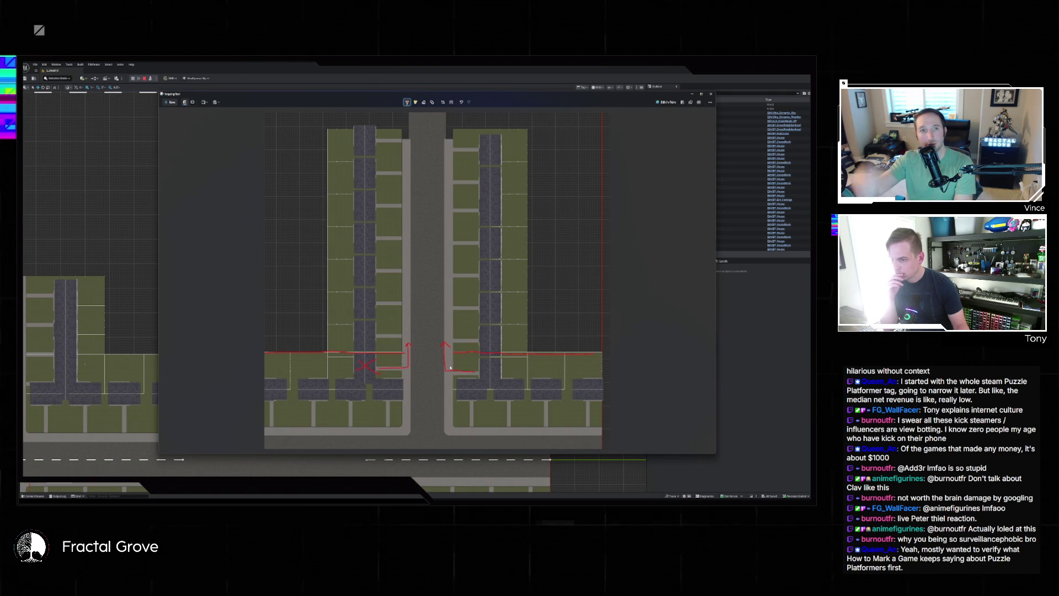
pyautogui.moveTo(501, 361); pyautogui.dragTo(482, 373)
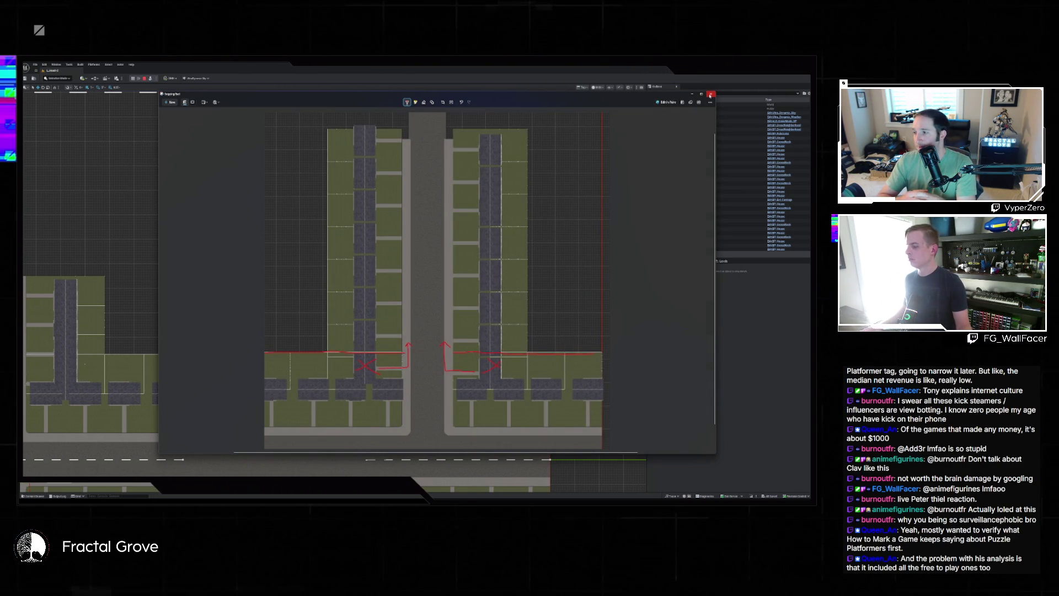
# Paste the marked-up snip into Claude Code and note the three house-spot rows should shift over
pyautogui.hotkey('alt', 'Tab')
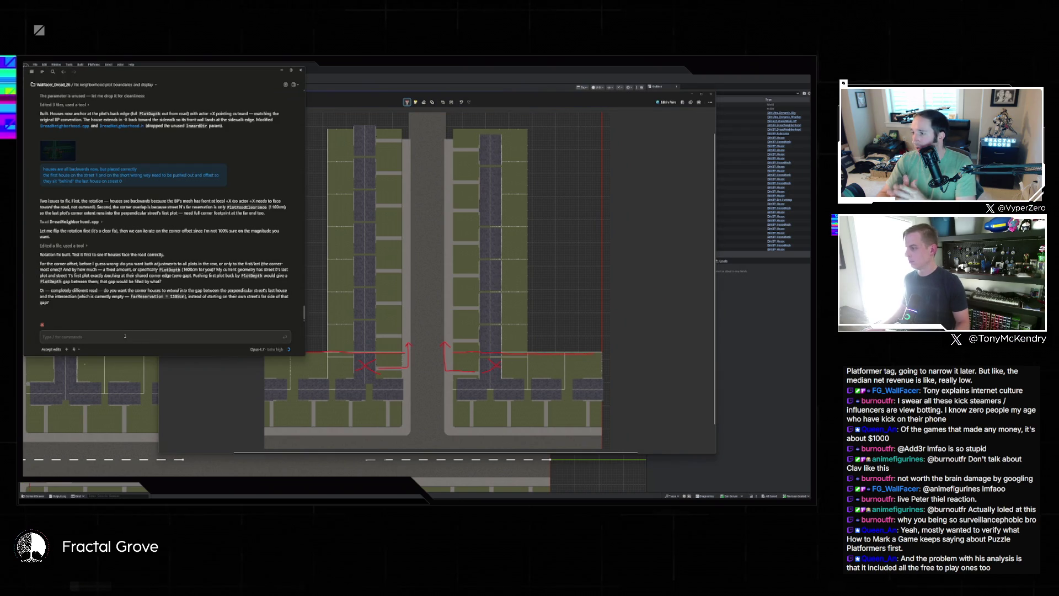
pyautogui.hotkey('ctrl', 'v')
pyautogui.write('thre')
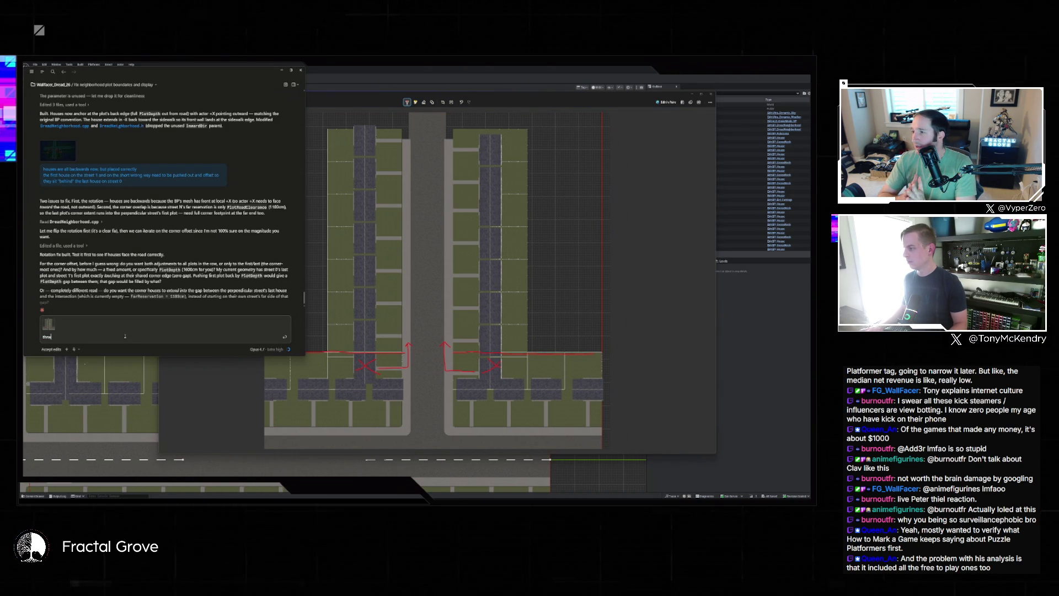
pyautogui.write(' rows of houses in')
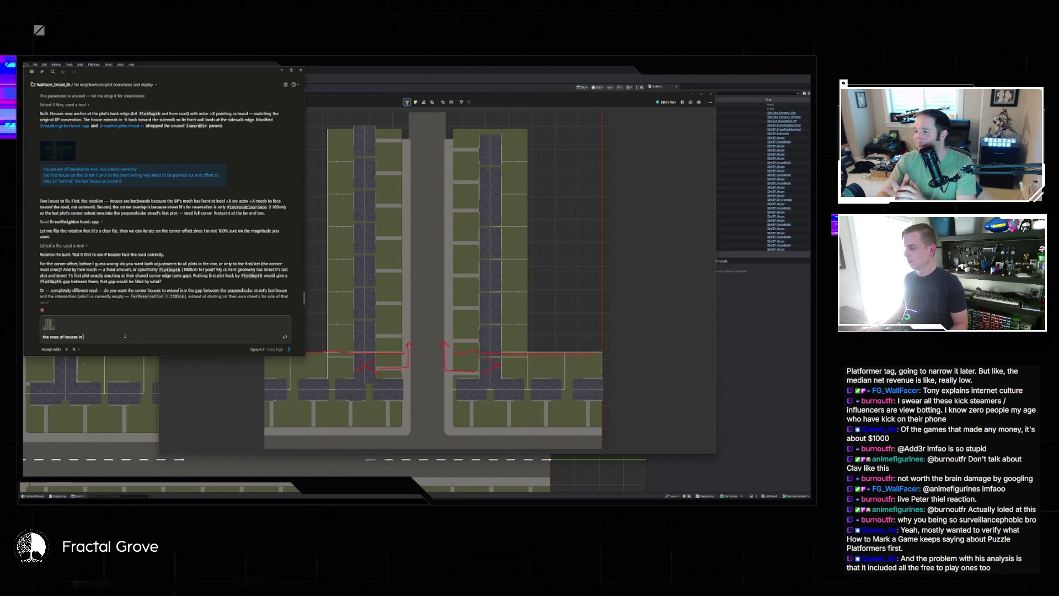
pyautogui.write(' these spots should be shifte')
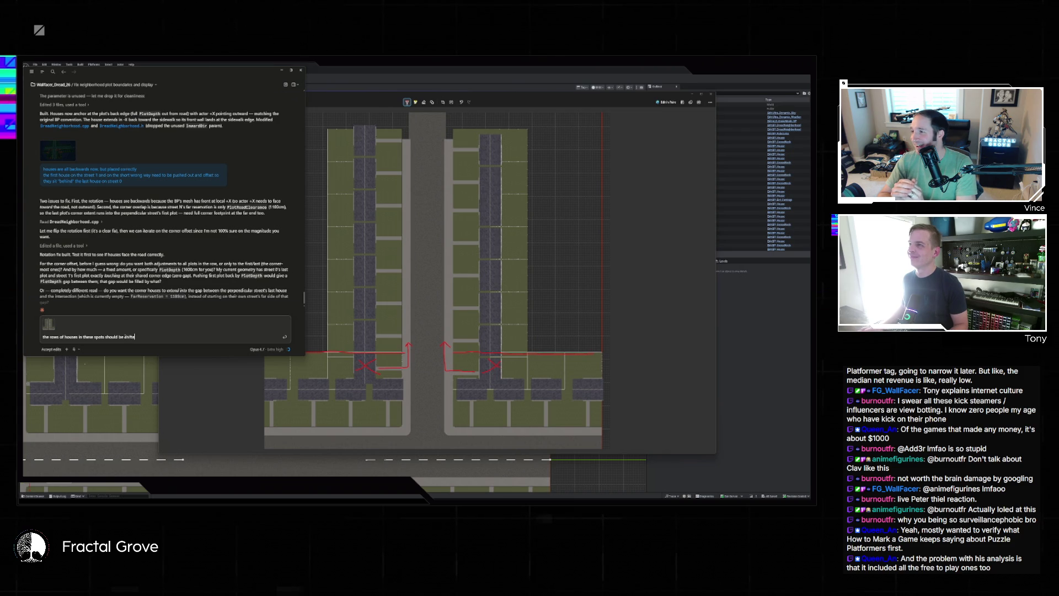
pyautogui.write('d over')
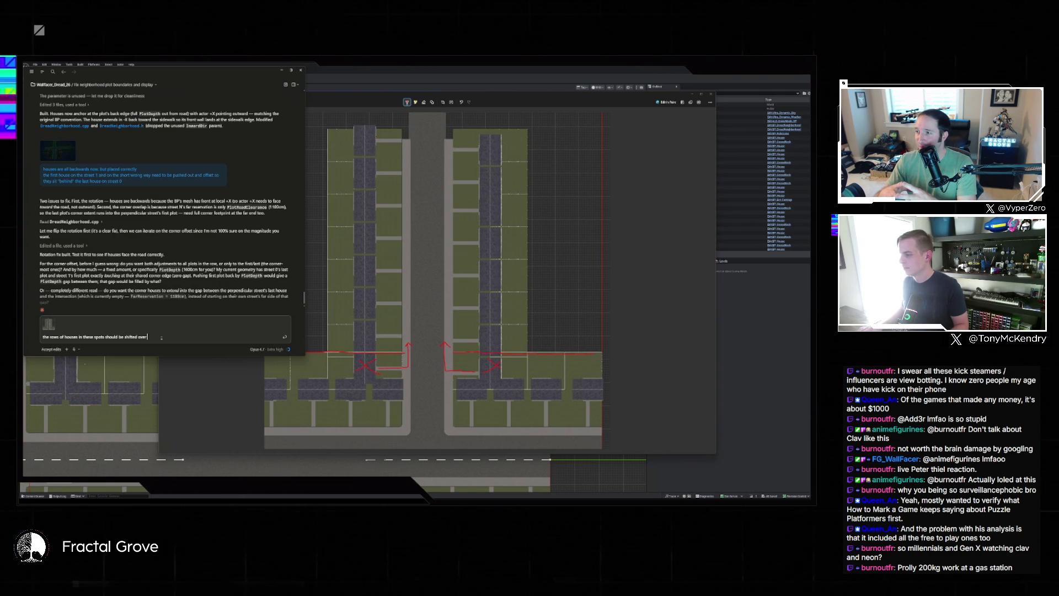
pyautogui.write(' so that the edge o')
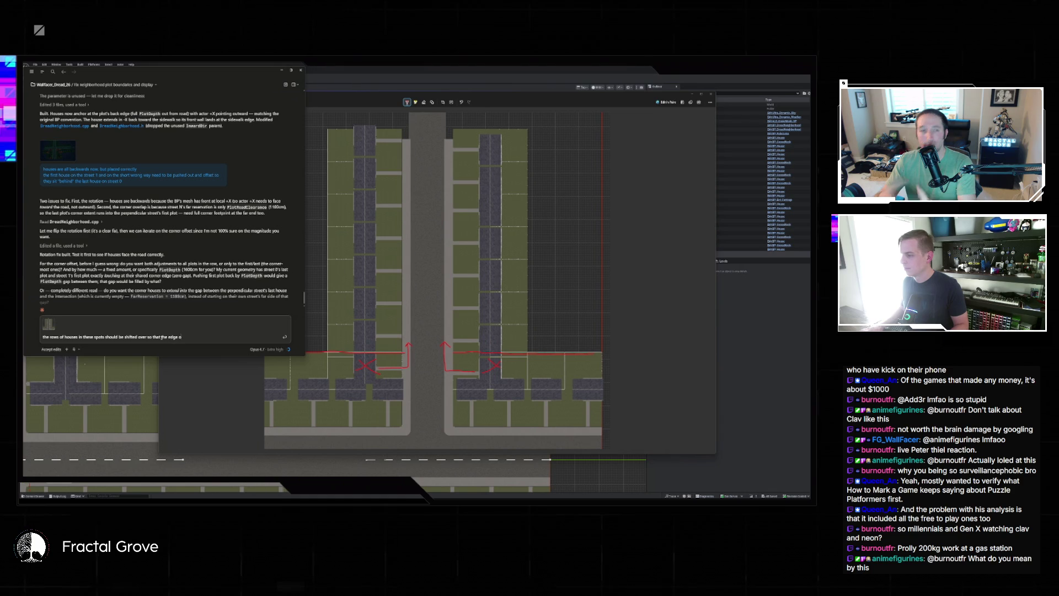
pyautogui.write('f the first hou')
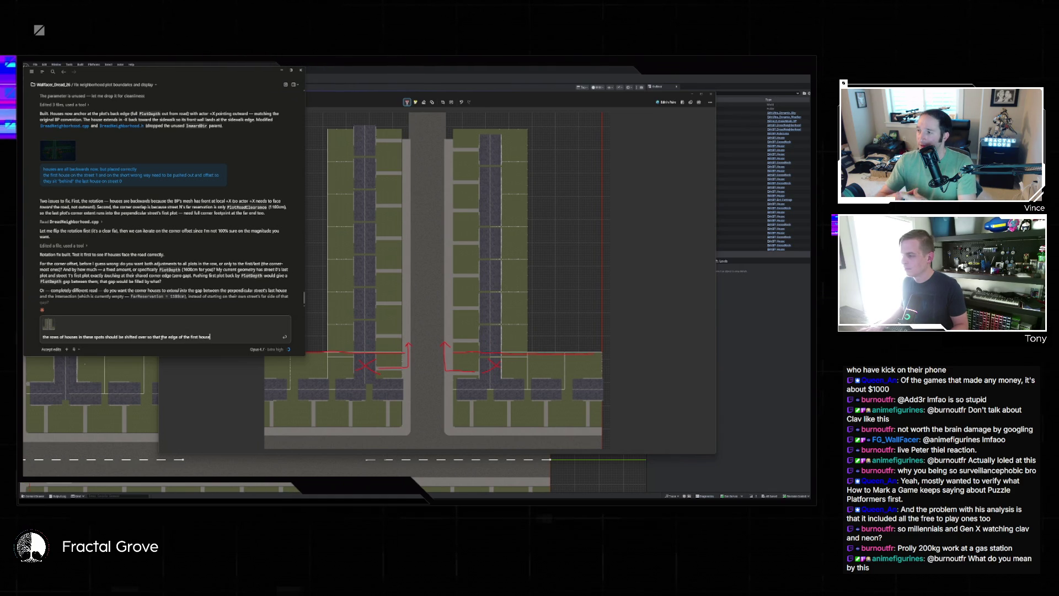
pyautogui.write('se')
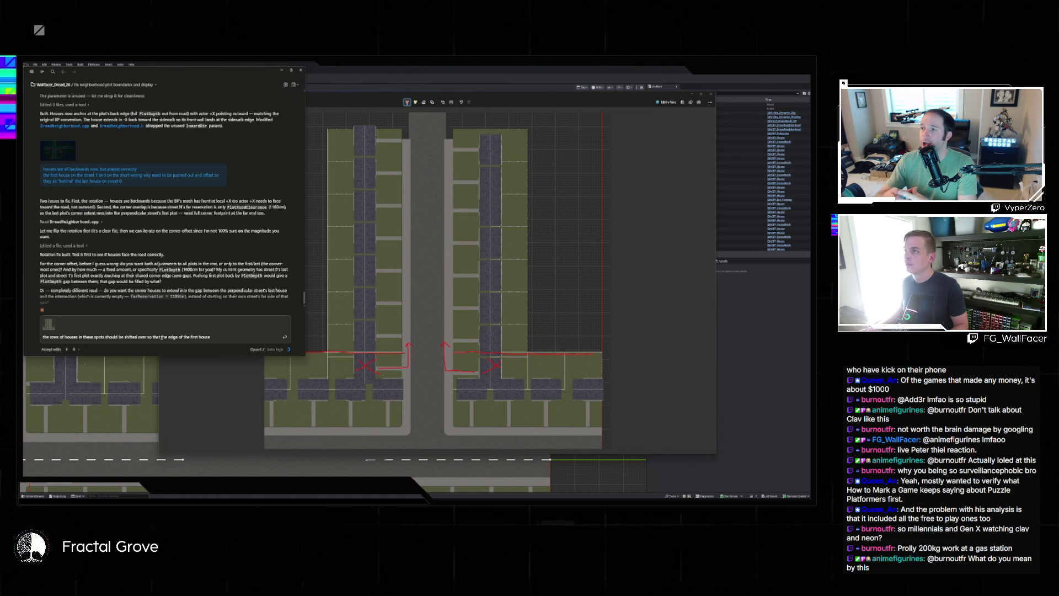
pyautogui.write(' meet')
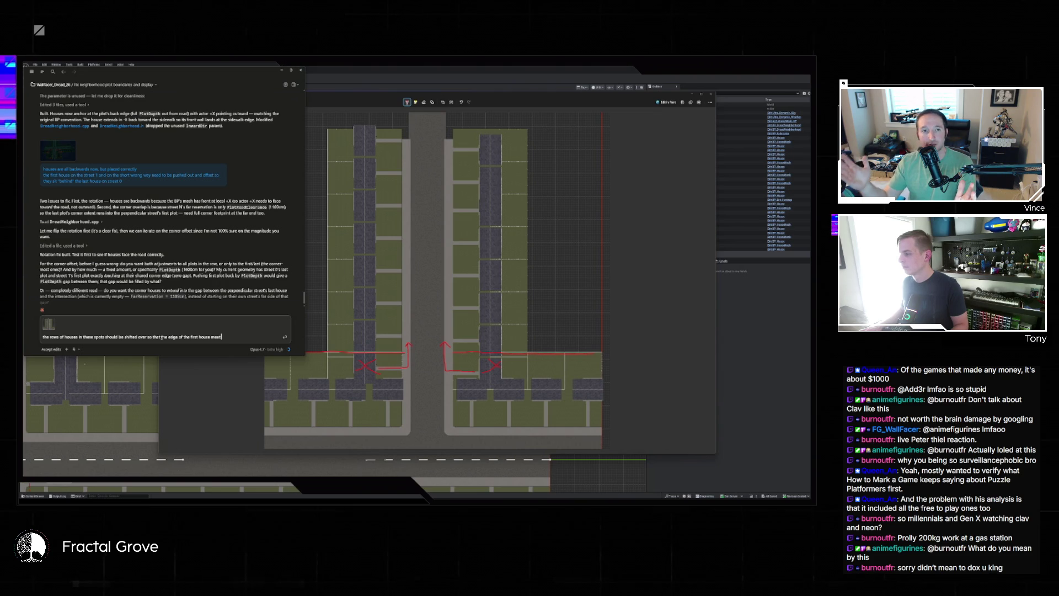
# Add that the offset row should touch the previous street's house, offset by 2x the current amount
pyautogui.write('s')
pyautogui.write('the offset row is too')
pyautogui.write('ching the back of the house on the street')
pyautogui.hotkey('ctrl', 'Left')
pyautogui.write('previous (')
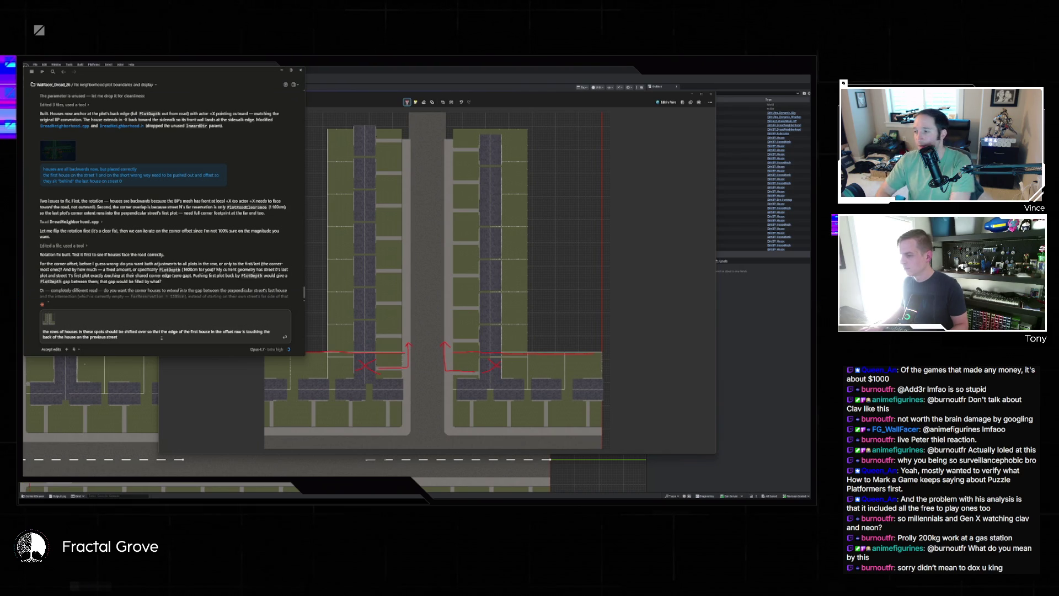
pyautogui.write('so it would be offset by 2')
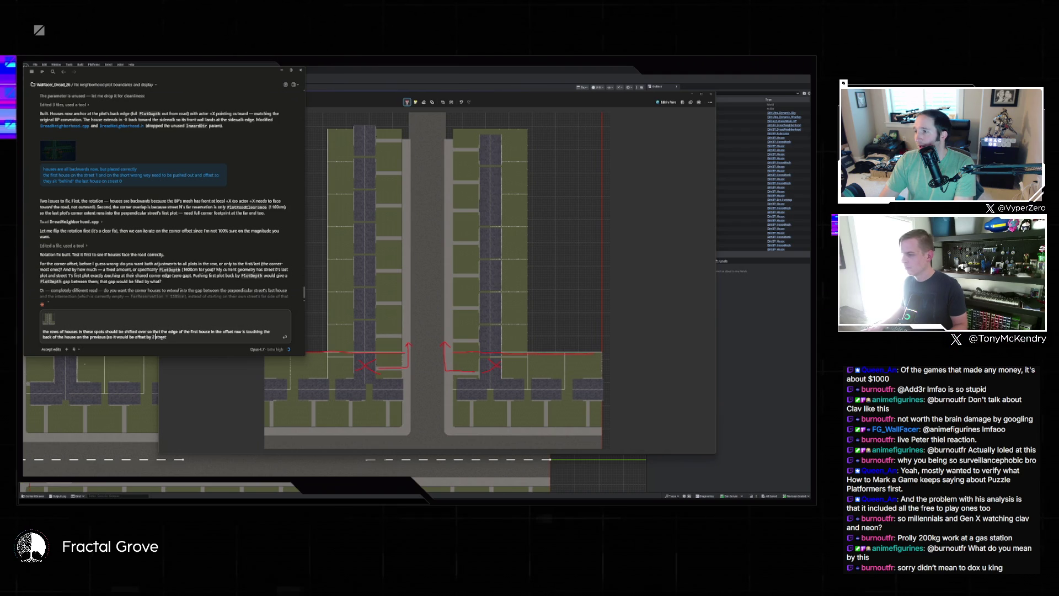
pyautogui.press('BackSpace')
pyautogui.press('BackSpace')
pyautogui.press('BackSpace')
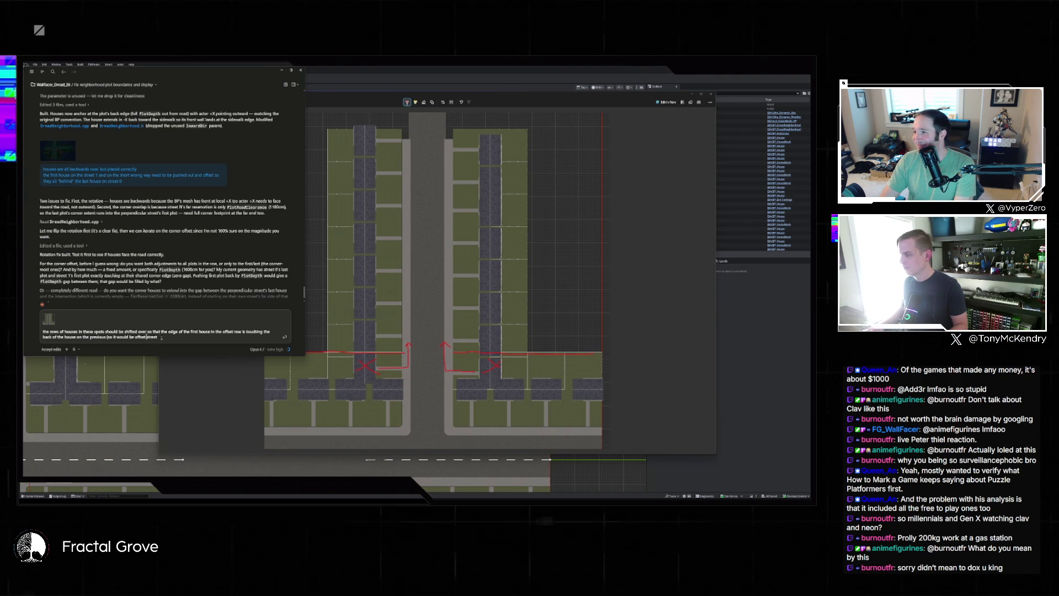
pyautogui.press('BackSpace')
pyautogui.press('BackSpace')
pyautogui.press('BackSpace')
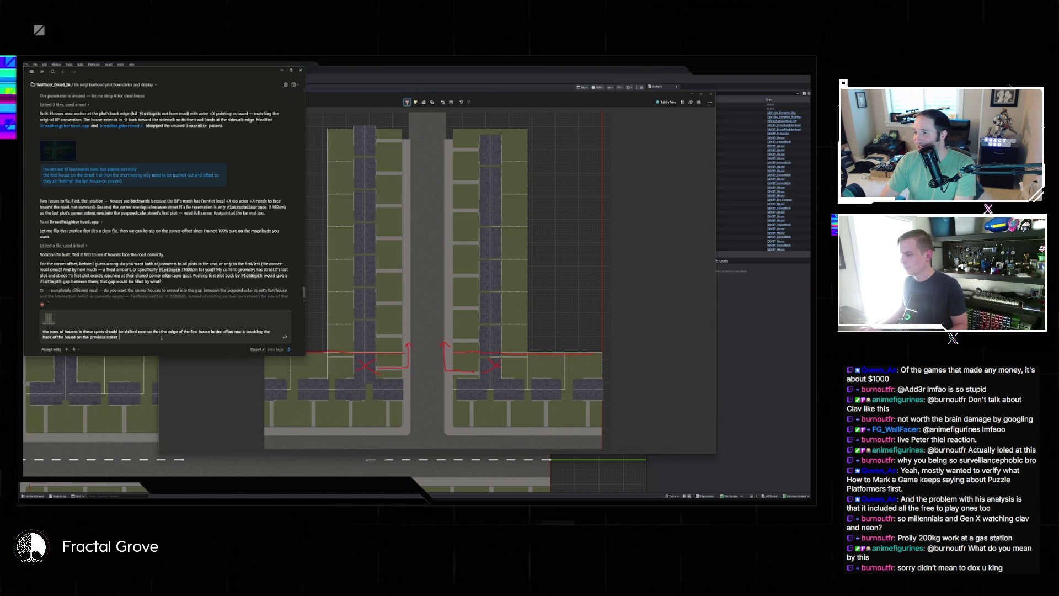
pyautogui.write('(so it would be off')
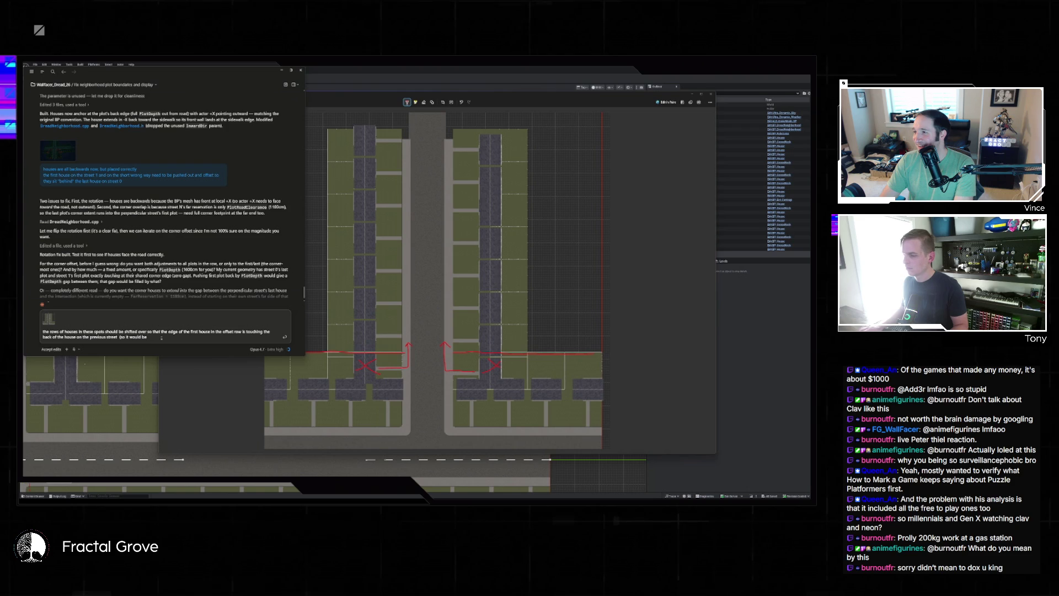
pyautogui.write('set by 2')
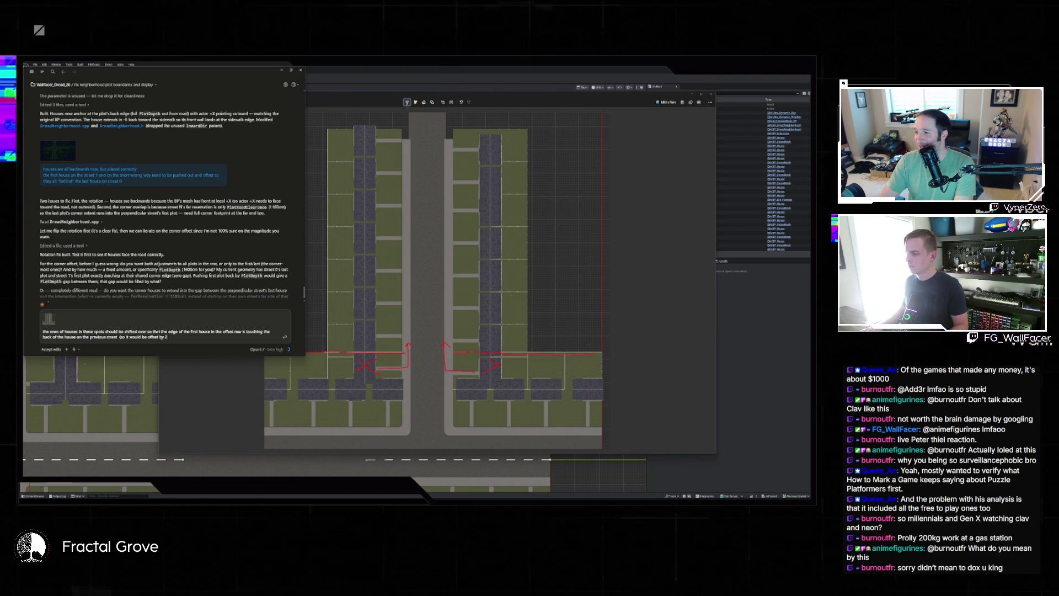
pyautogui.write(' plot dep')
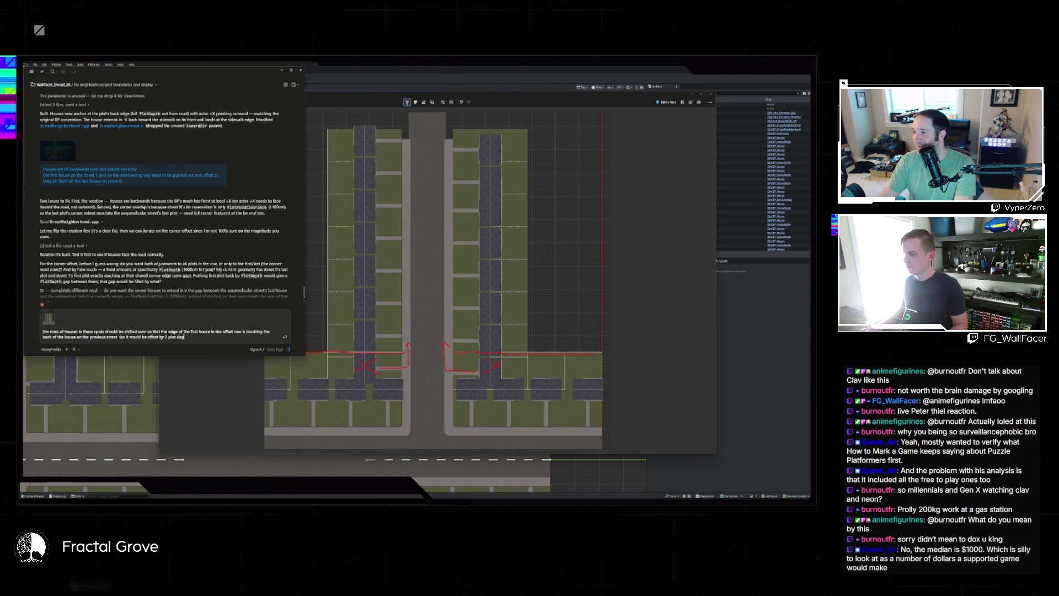
pyautogui.press('BackSpace')
pyautogui.press('BackSpace')
pyautogui.press('BackSpace')
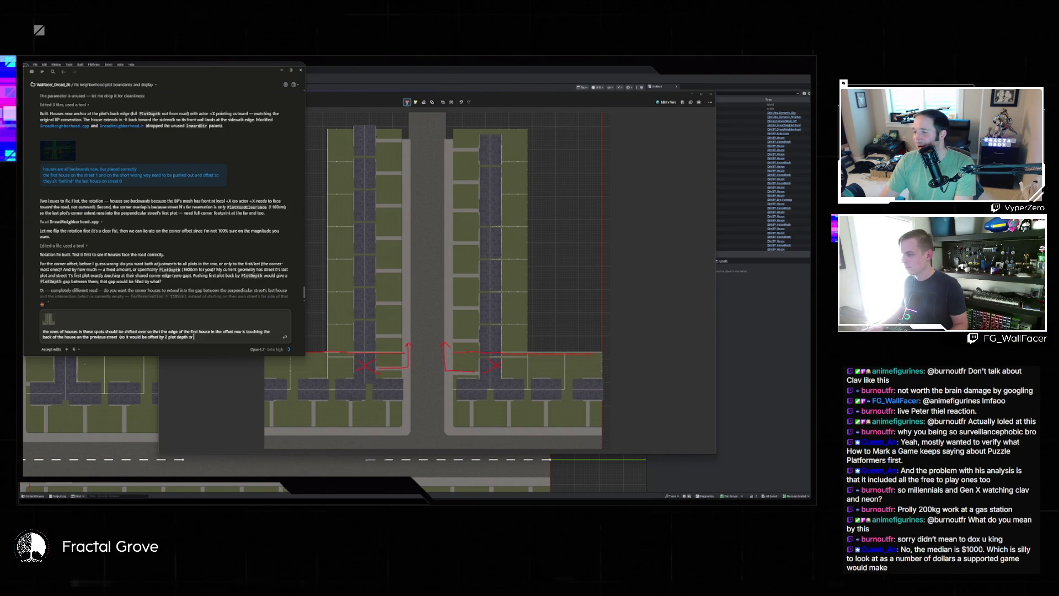
pyautogui.press('BackSpace')
pyautogui.press('BackSpace')
pyautogui.press('BackSpace')
pyautogui.write('plot depth')
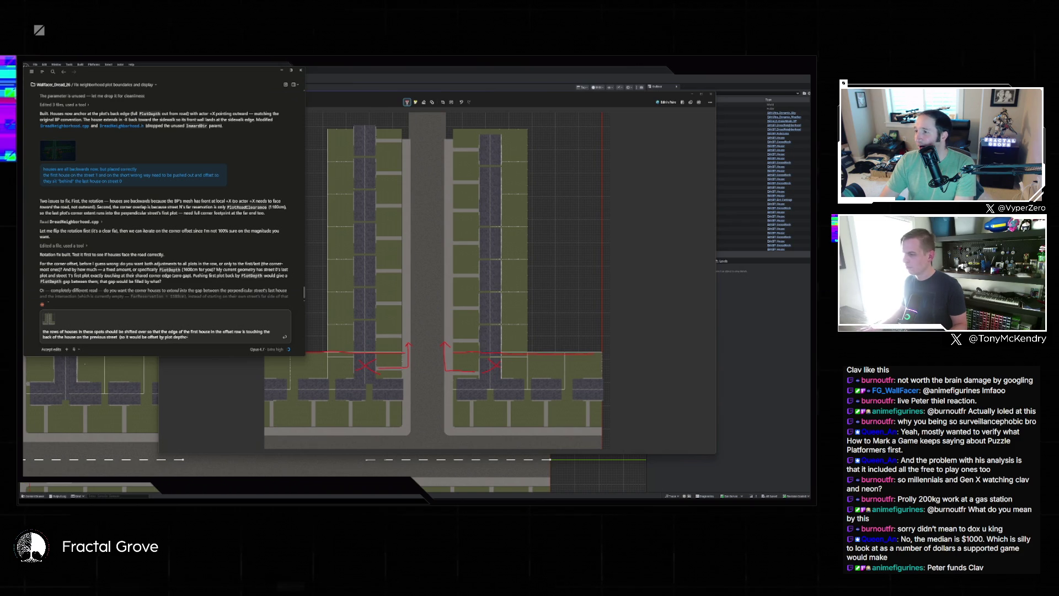
pyautogui.write(" - maybe it's oly")
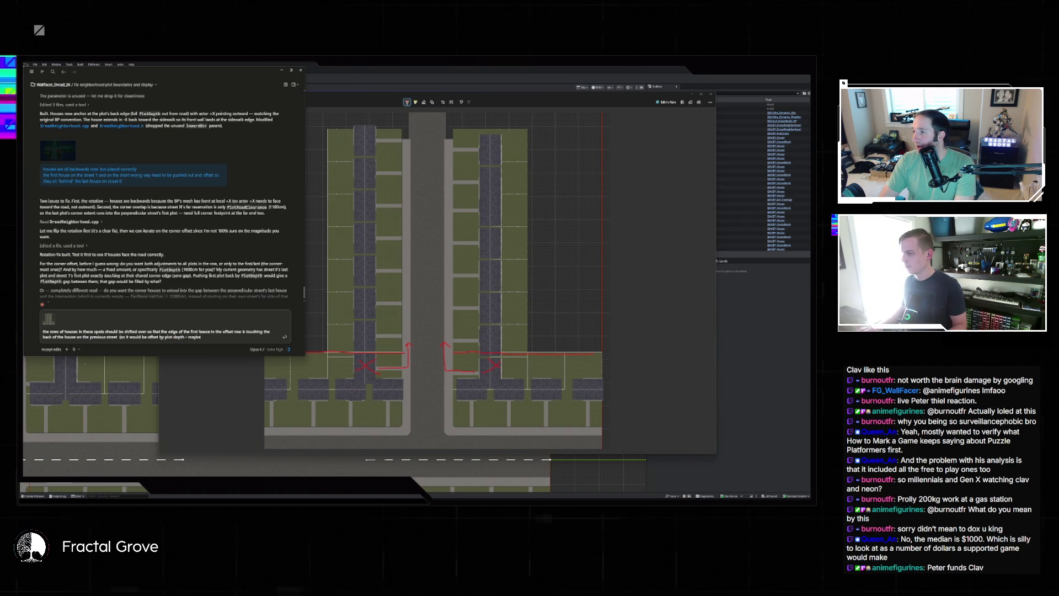
pyautogui.press('BackSpace')
pyautogui.press('BackSpace')
pyautogui.write('nly o')
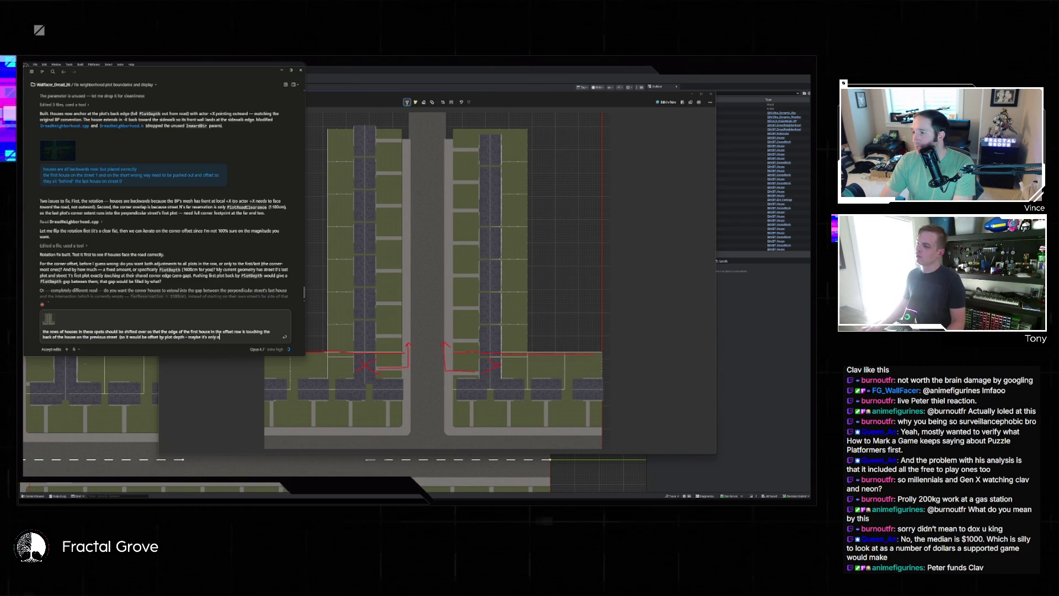
pyautogui.write('ffset by half n')
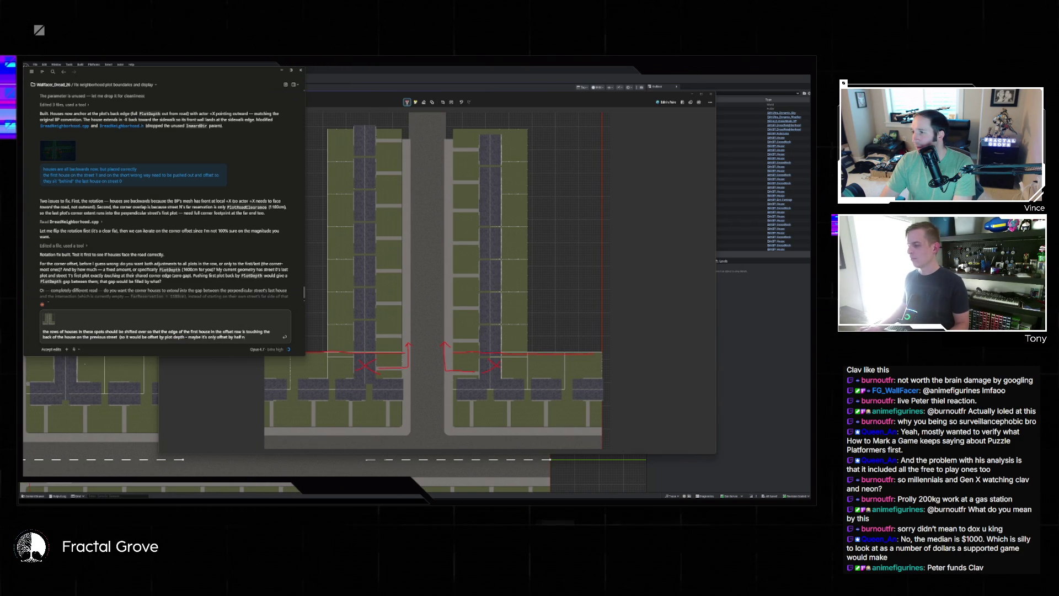
pyautogui.write('ow and should be offset')
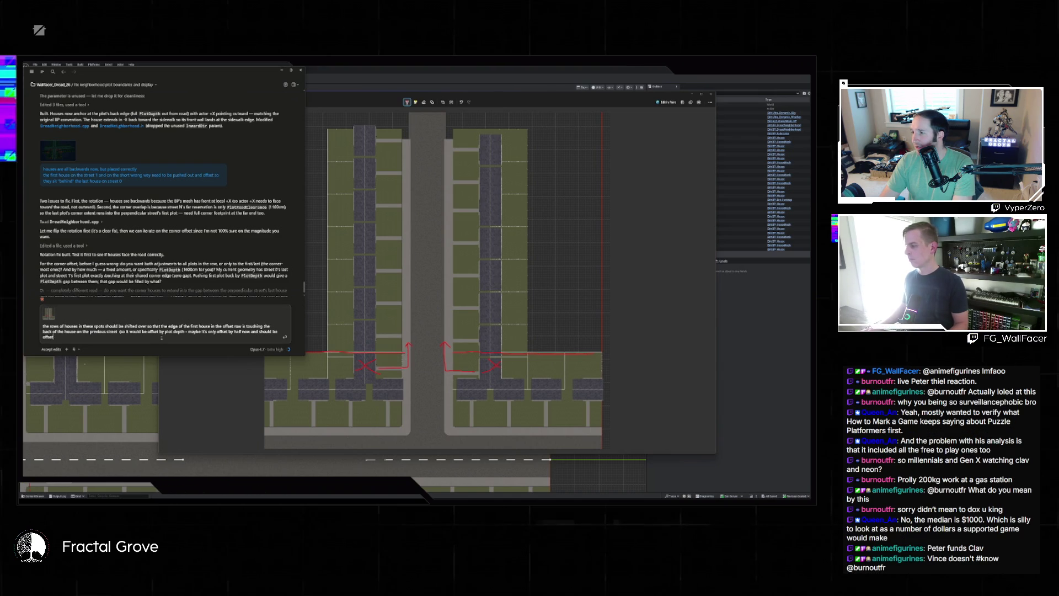
pyautogui.write(' by 2x the')
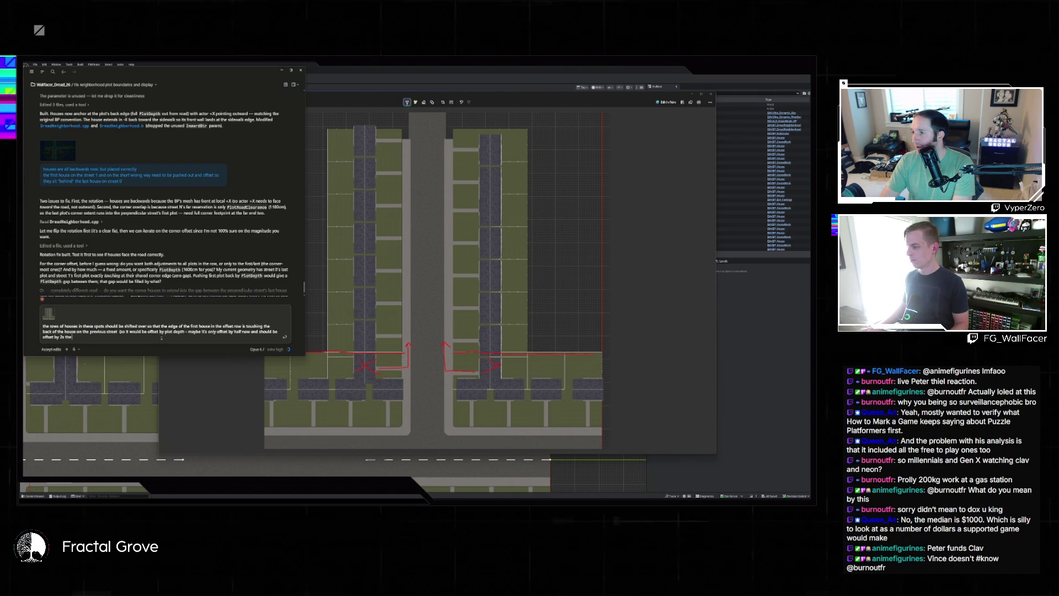
pyautogui.write(' current amount)')
# Send the house-offset request to Claude Code and close the floating Unreal viewport
pyautogui.press('Return')
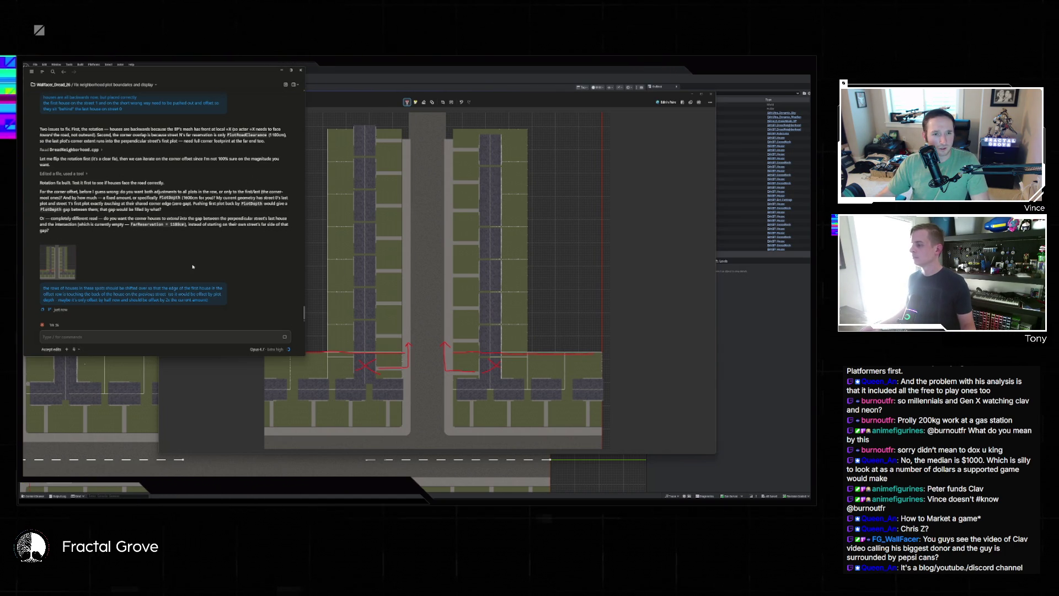
pyautogui.click(711, 95)
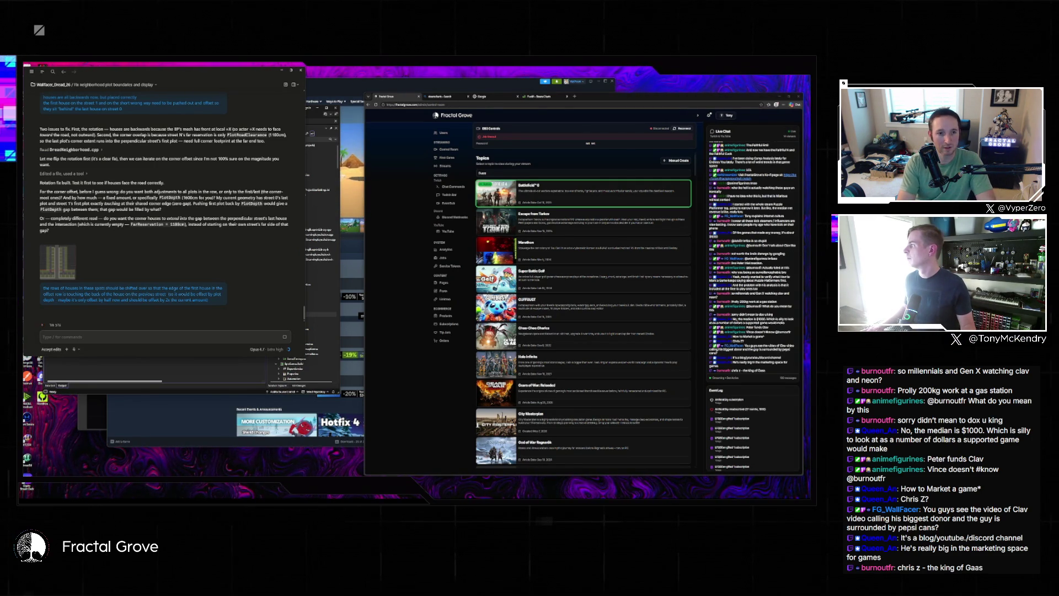
pyautogui.click(27, 377)
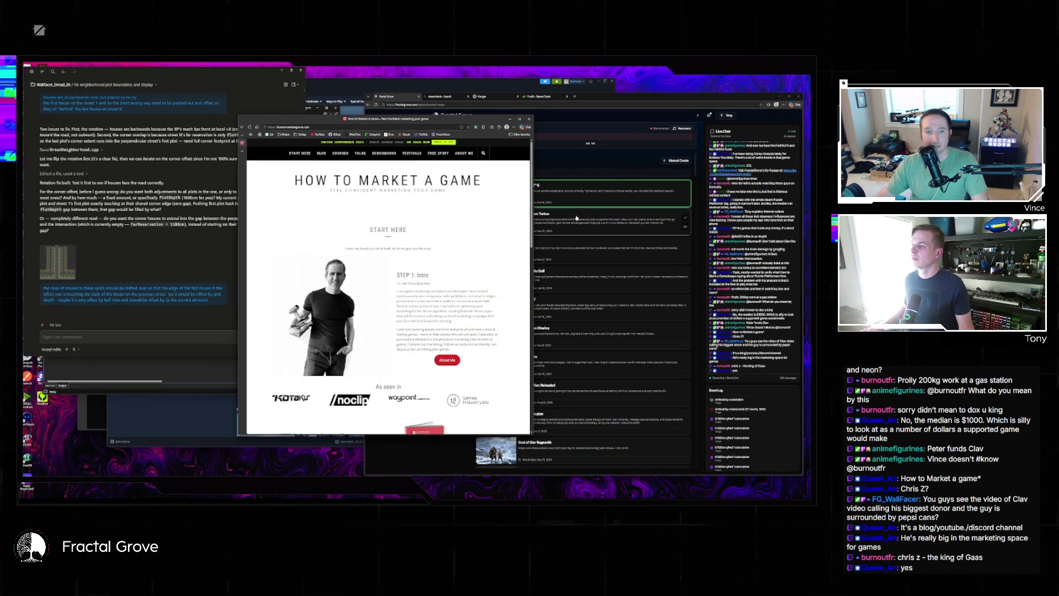
# Maximize and zoom in the site, then scroll through the About Me page's author bio
pyautogui.press('super+Up')
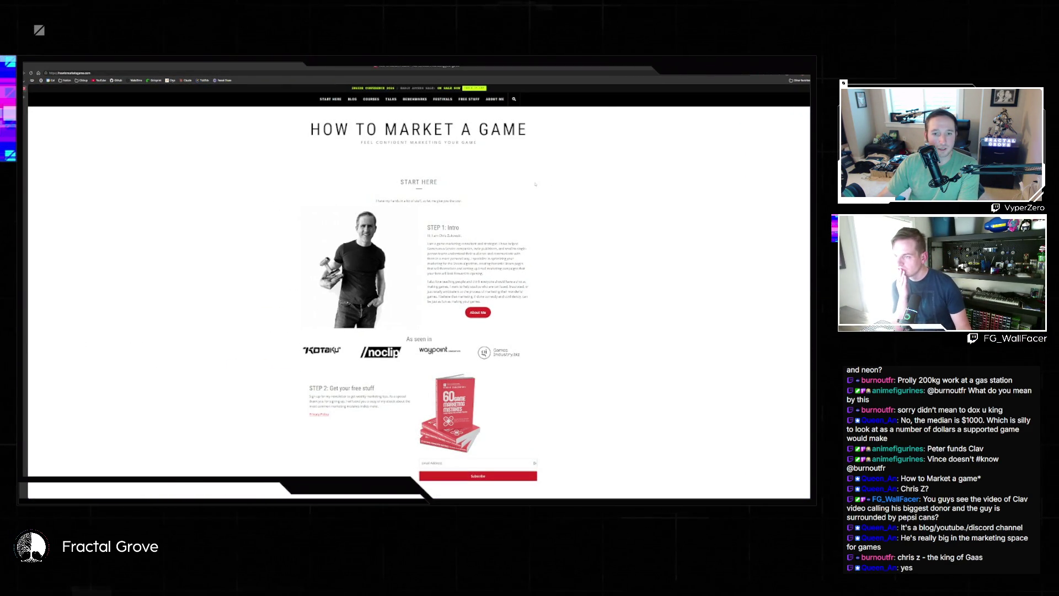
pyautogui.hotkey('ctrl', '+')
pyautogui.hotkey('ctrl', '+')
pyautogui.hotkey('ctrl', '+')
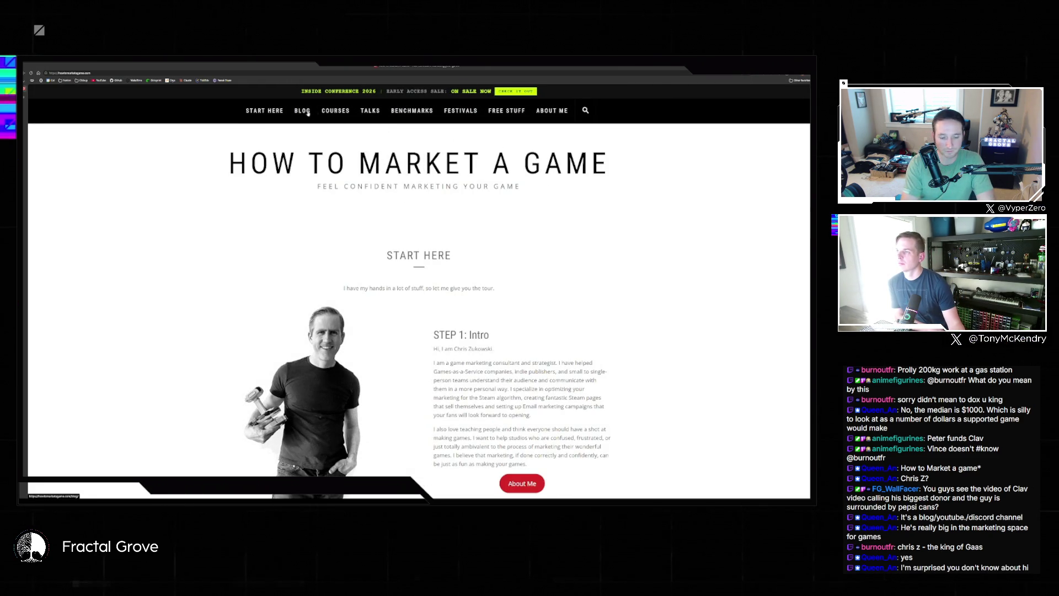
pyautogui.click(553, 112)
pyautogui.scroll(-4, 590, 146)
pyautogui.scroll(-3, 591, 146)
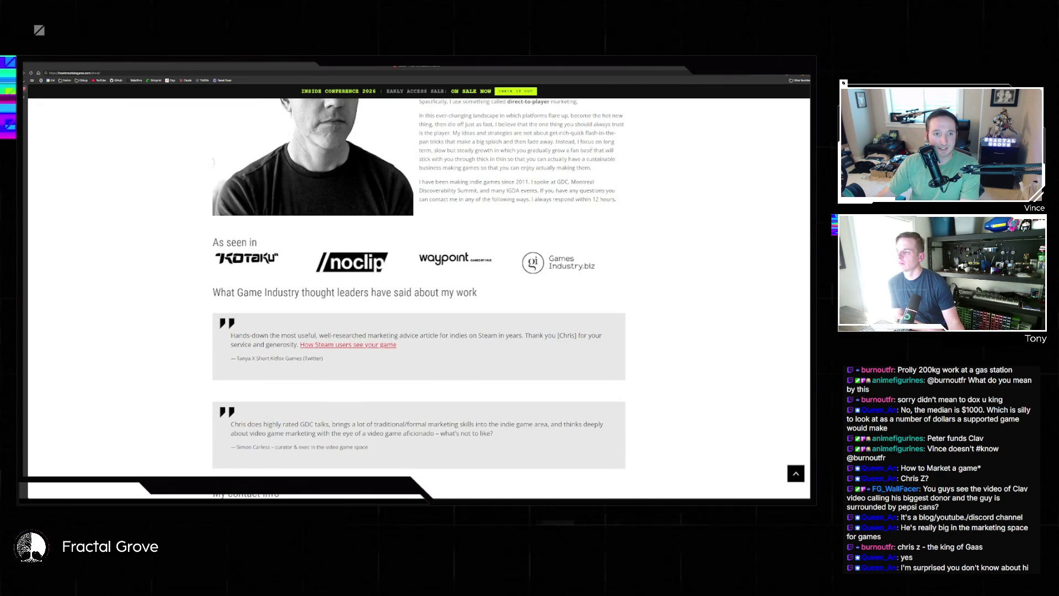
pyautogui.scroll(-3, 590, 146)
pyautogui.scroll(-1, 433, 222)
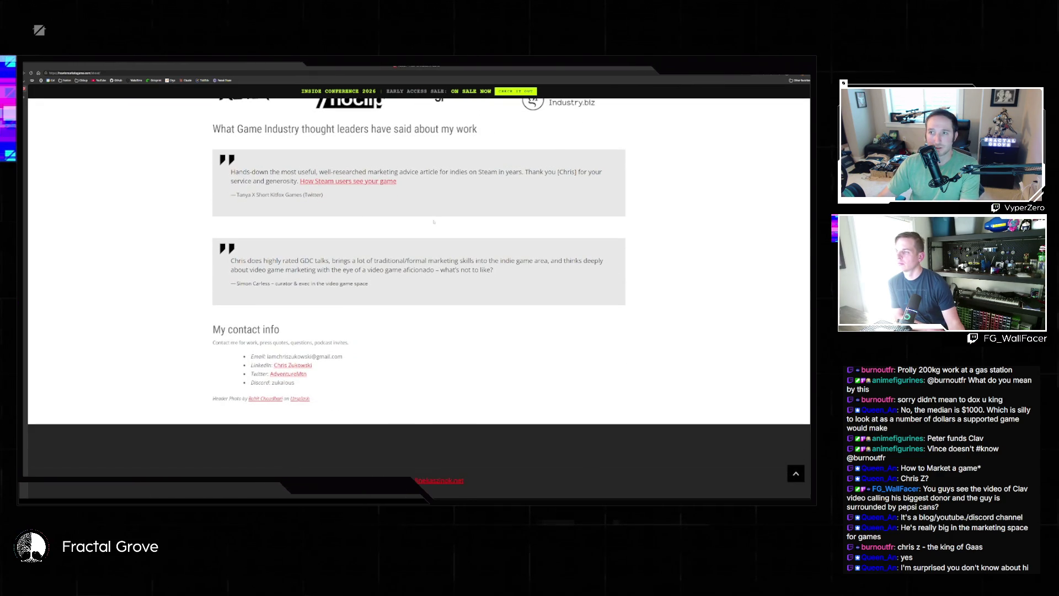
pyautogui.scroll(5, 434, 221)
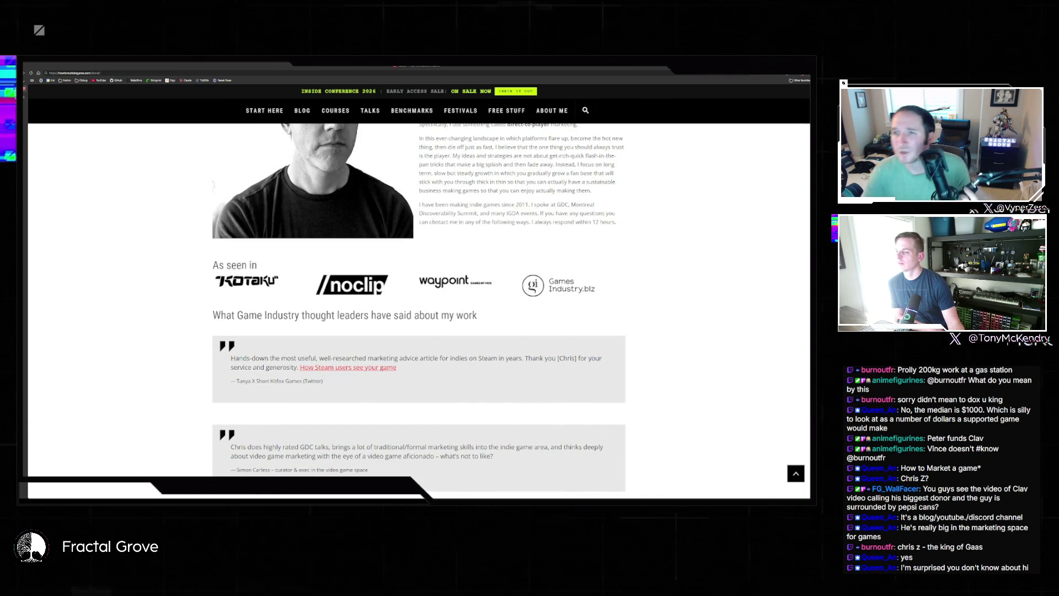
pyautogui.scroll(3, 433, 219)
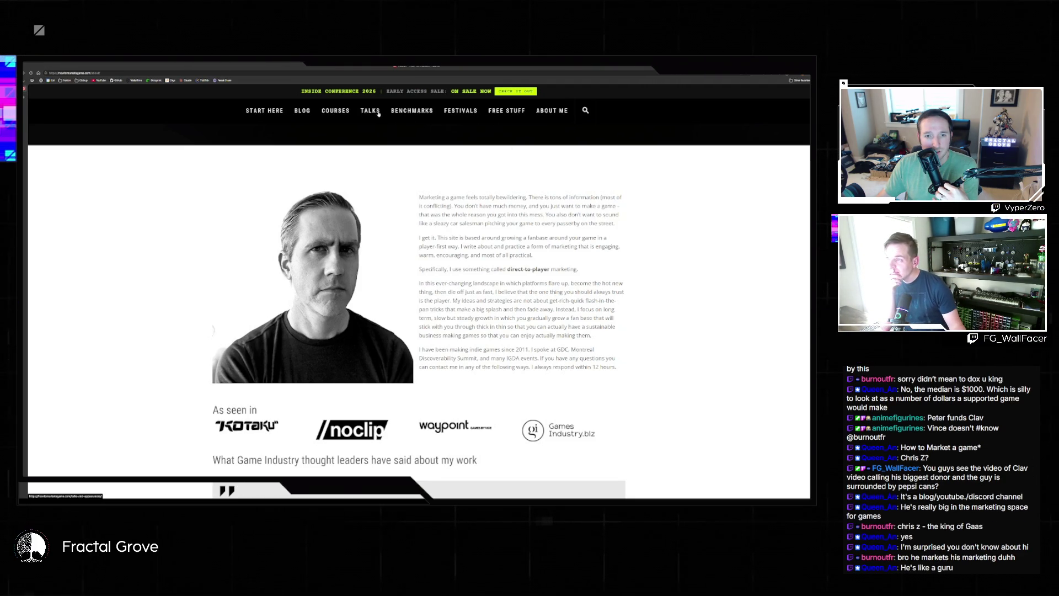
# Scroll through the Benchmarks page's revenue timeline
pyautogui.click(411, 113)
pyautogui.scroll(-2, 501, 222)
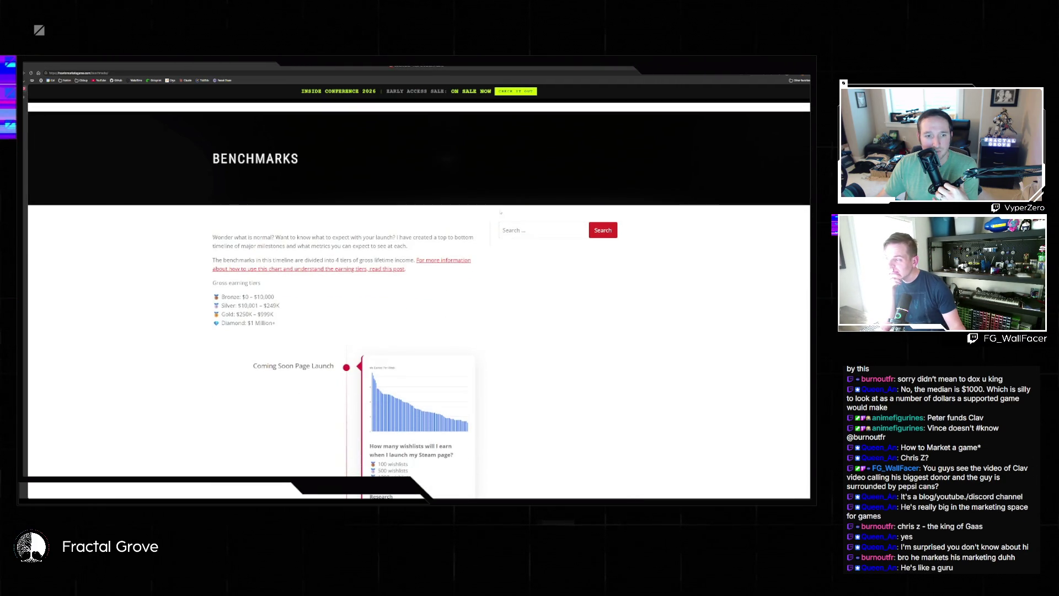
pyautogui.scroll(-3, 501, 215)
pyautogui.scroll(-2, 500, 210)
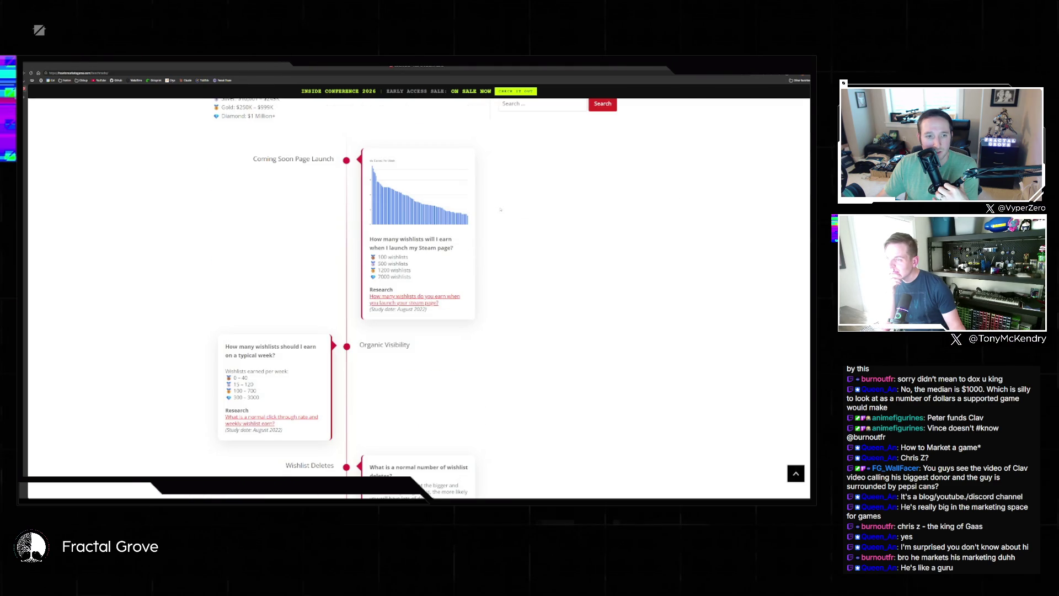
pyautogui.scroll(-3, 500, 206)
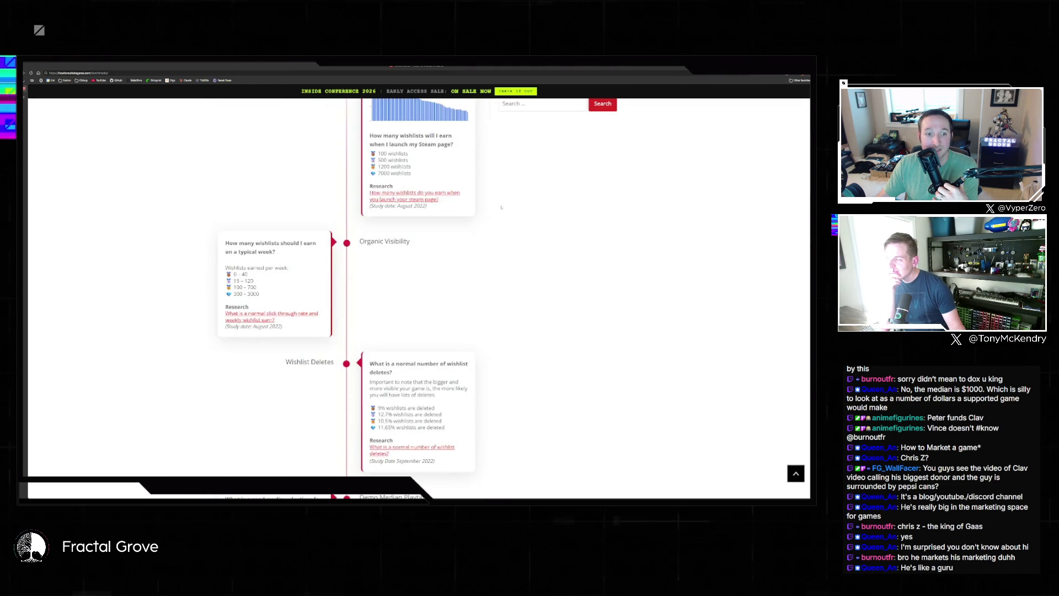
pyautogui.scroll(-7, 500, 207)
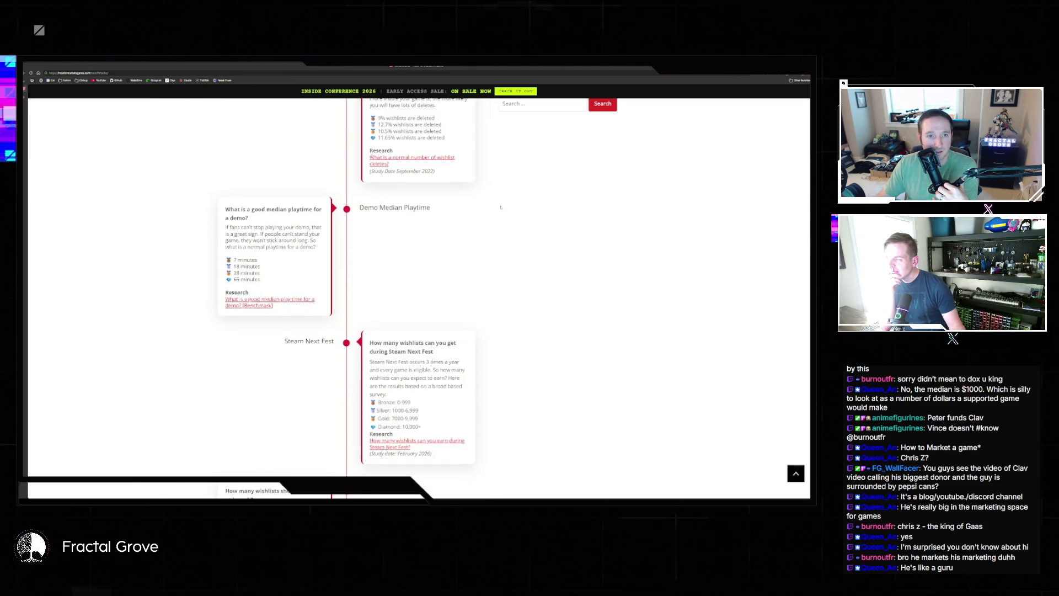
pyautogui.scroll(-8, 501, 207)
pyautogui.scroll(15, 500, 207)
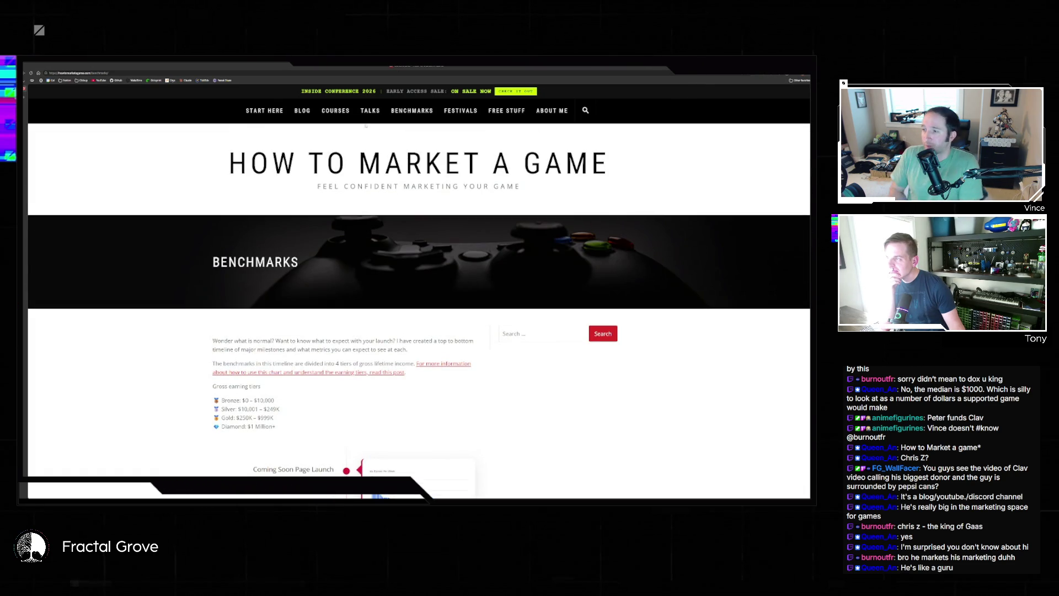
# Go back to Start Here, scroll its six-step tour, and open the free ebook page
pyautogui.click(273, 111)
pyautogui.scroll(-8, 524, 249)
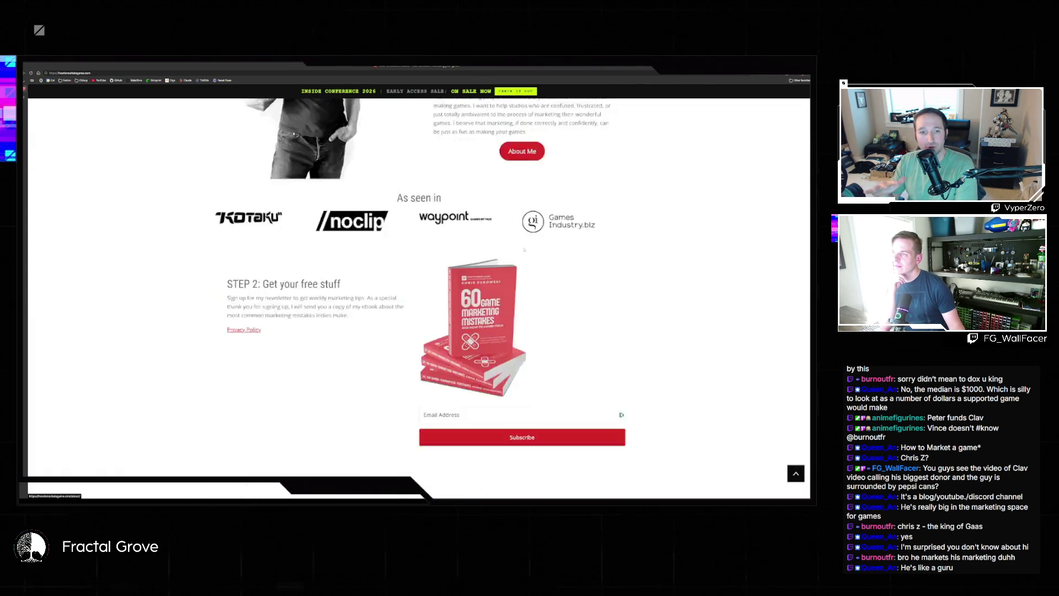
pyautogui.scroll(-10, 523, 250)
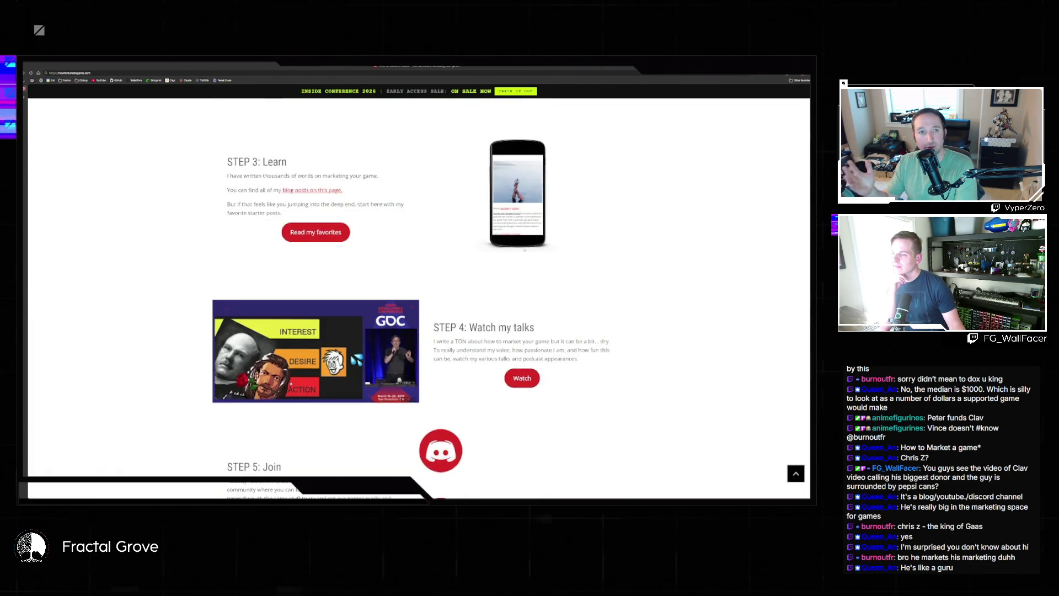
pyautogui.scroll(-1, 524, 250)
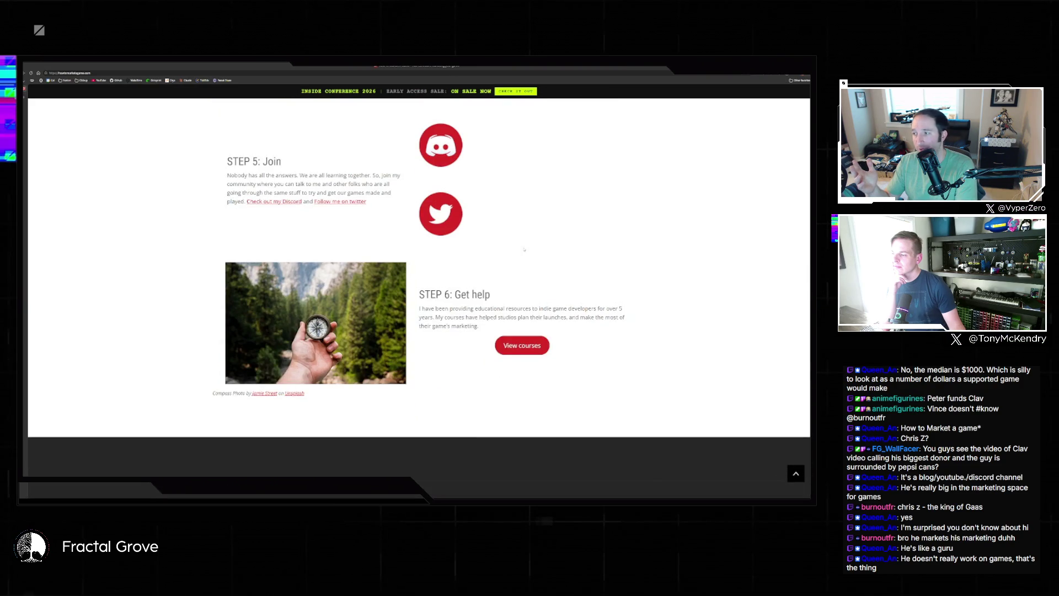
pyautogui.scroll(20, 524, 250)
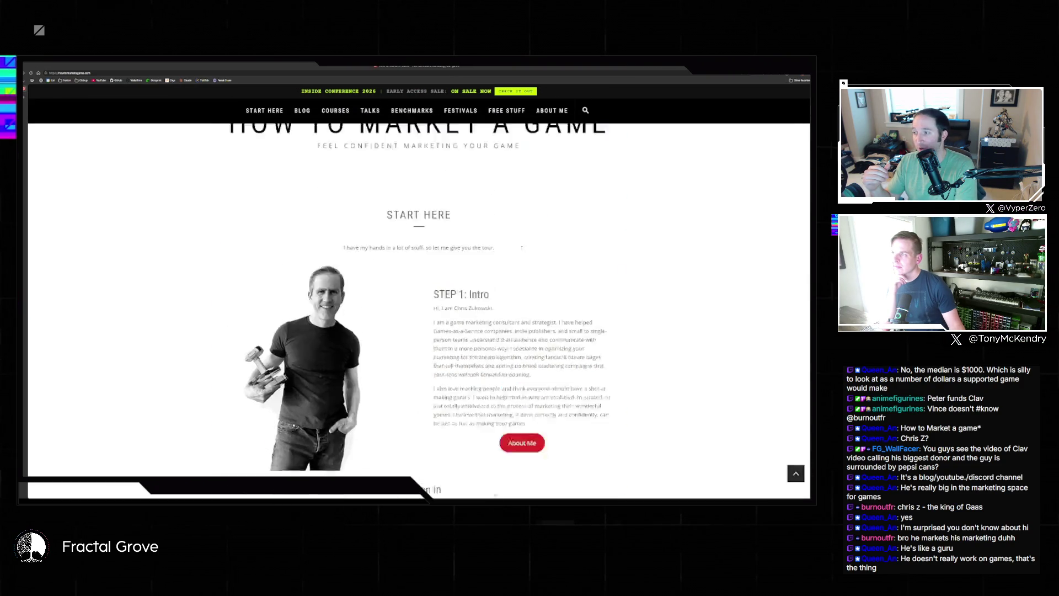
pyautogui.click(521, 119)
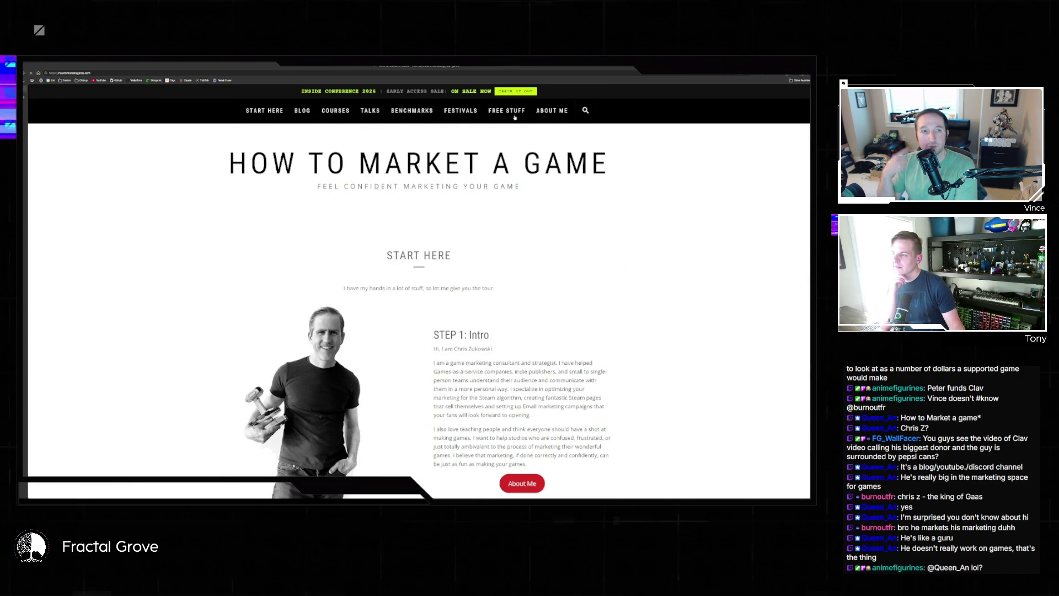
# Scroll the ebook signup page, then navigate back to the Benchmarks revenue tiers
pyautogui.scroll(-5, 530, 163)
pyautogui.scroll(-1, 530, 163)
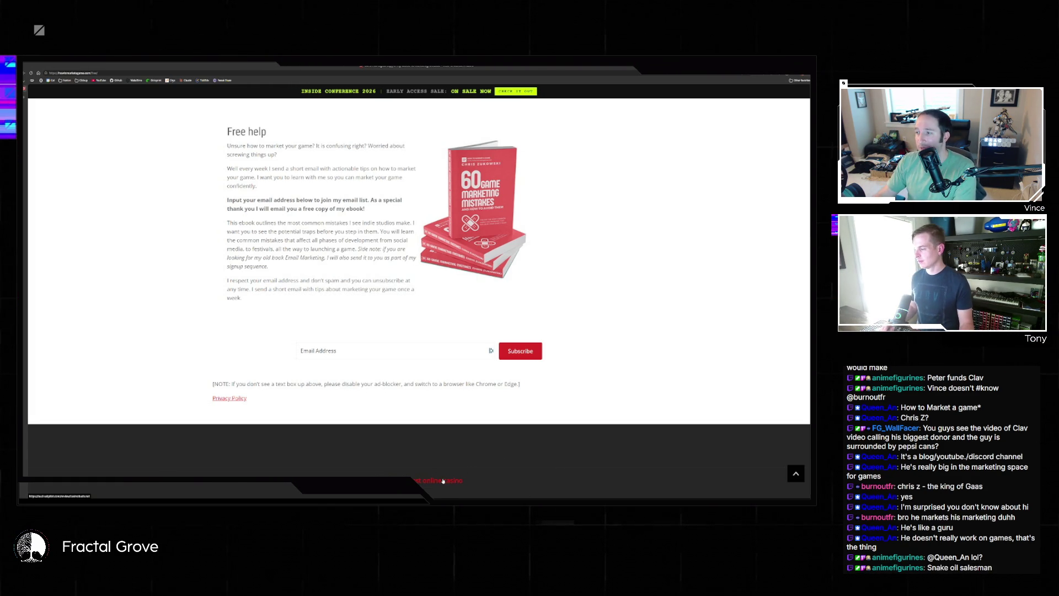
pyautogui.hotkey('alt', 'Left')
pyautogui.hotkey('alt', 'Left')
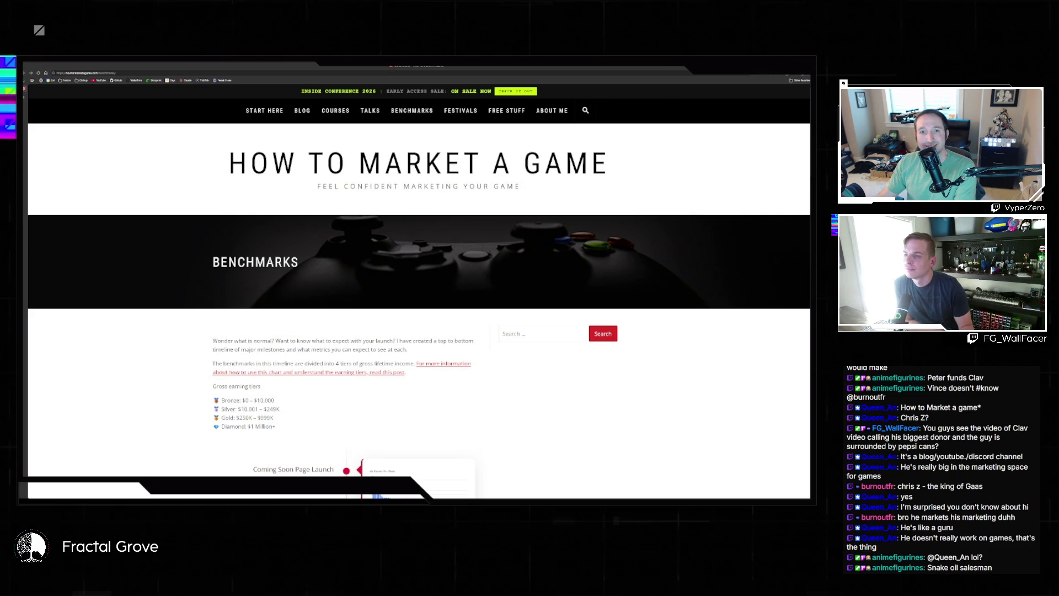
# Restore the browser from full screen to a window and switch to Visual Studio
pyautogui.press('super+Down')
pyautogui.press('super+Down')
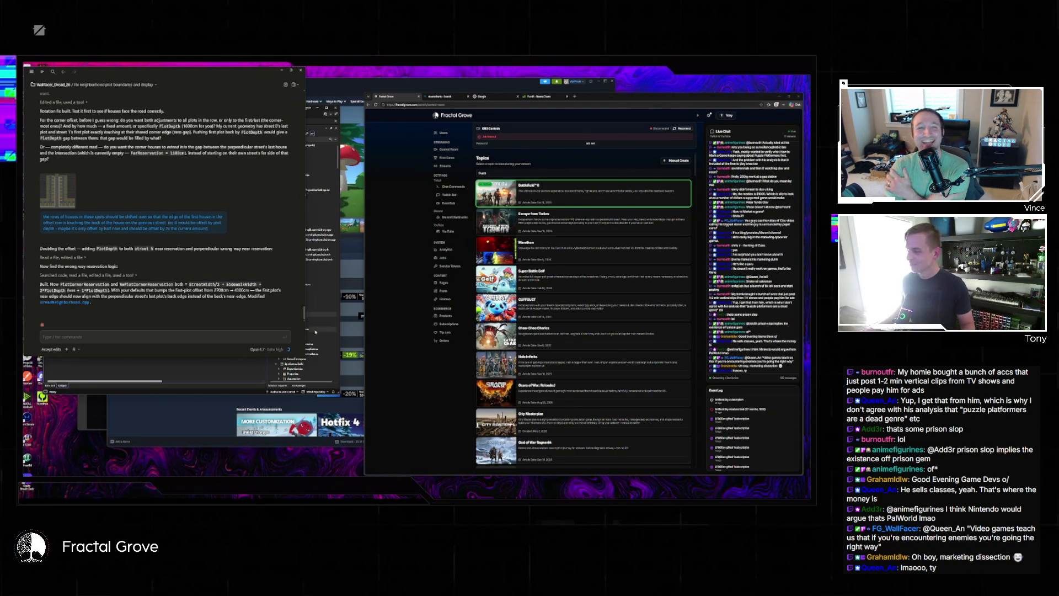
pyautogui.hotkey('alt', 'Tab')
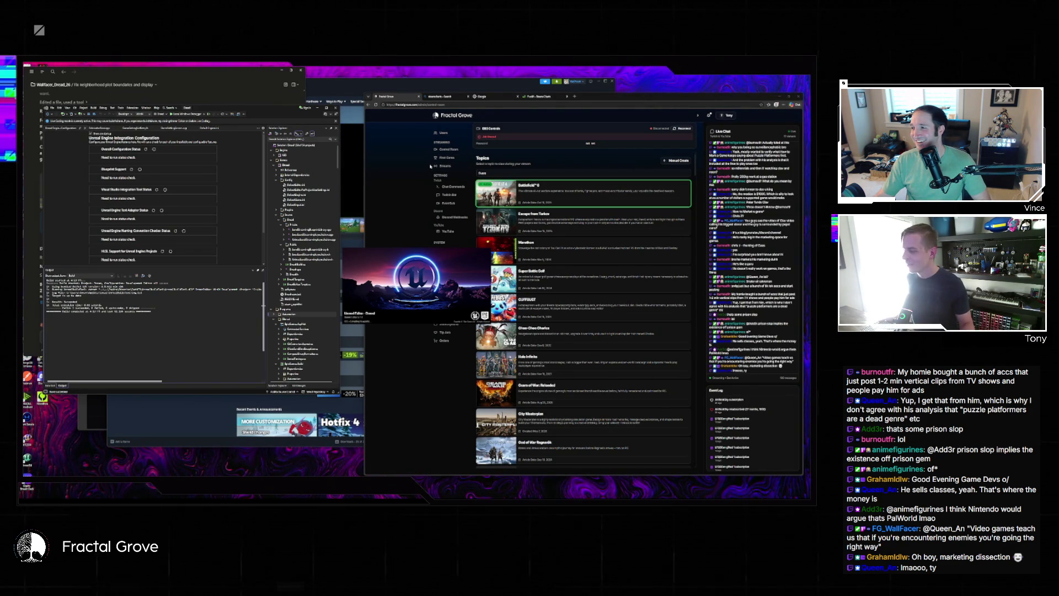
# Close the Super Battle Golf Steam store window so the Unreal editor shows its terrain level
pyautogui.click(172, 421)
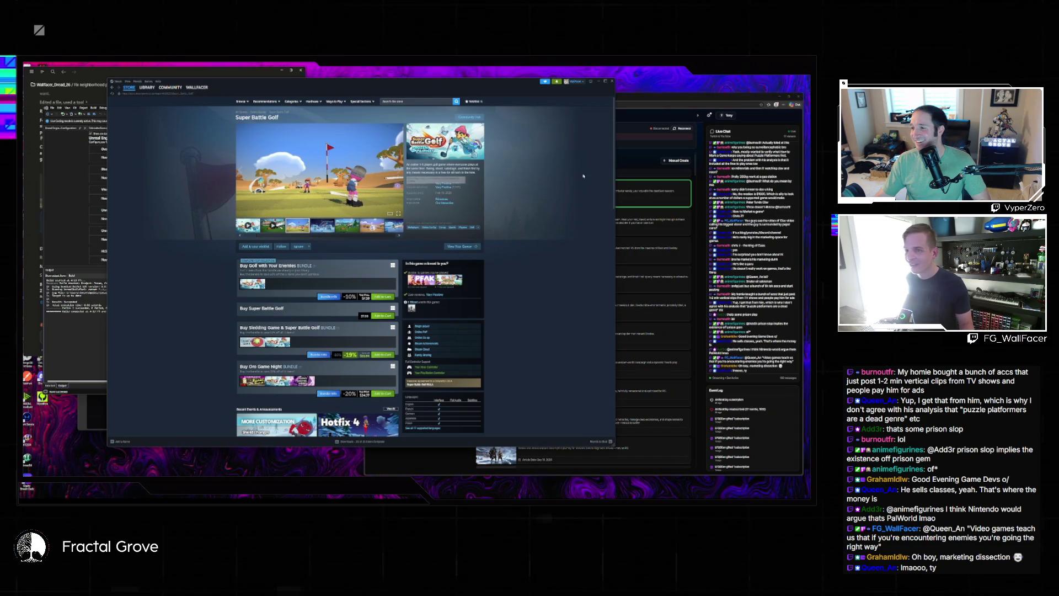
pyautogui.click(611, 81)
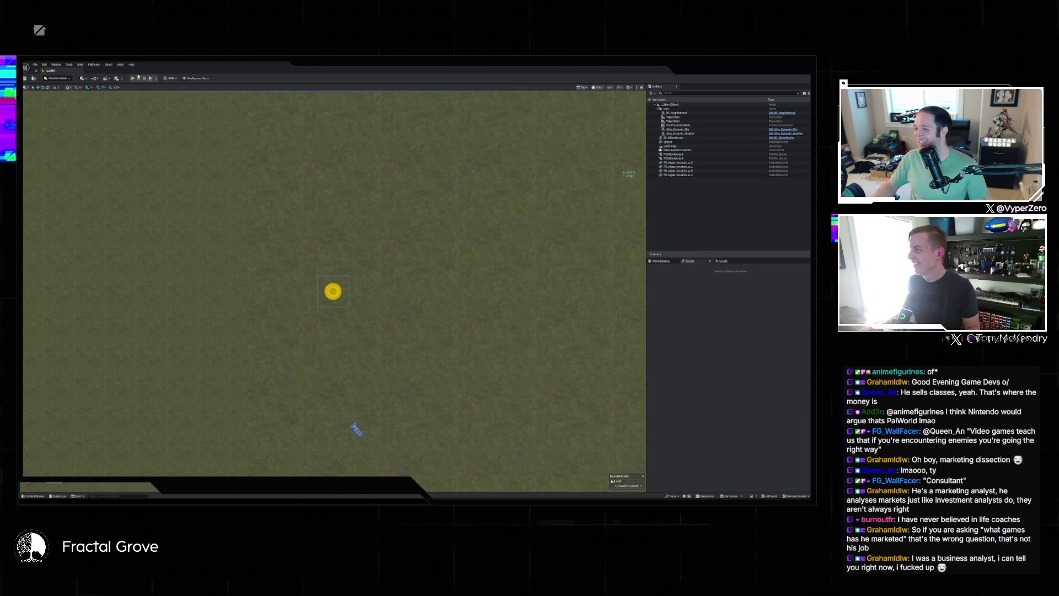
# Load the road-spline level from recent levels, switch to perspective, and play to generate the neighbourhood
pyautogui.click(35, 65)
pyautogui.moveTo(59, 94)
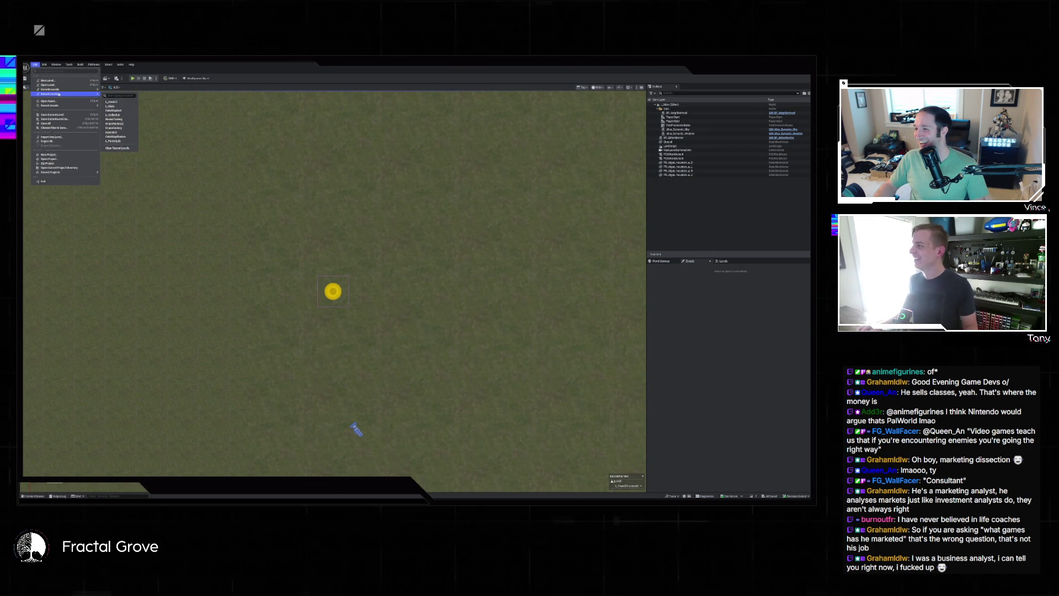
pyautogui.click(126, 102)
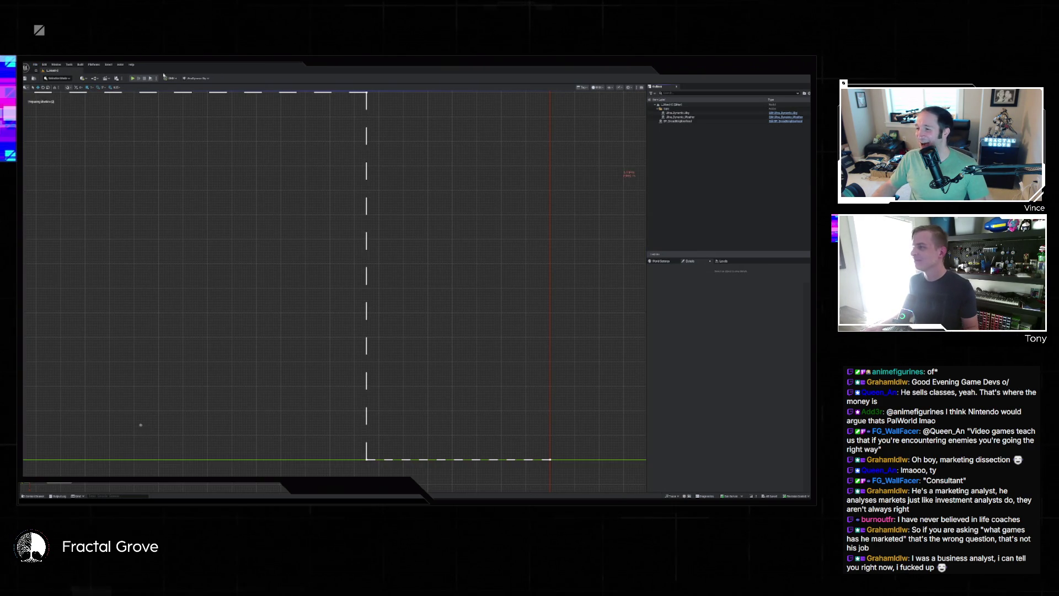
pyautogui.scroll(-2, 369, 185)
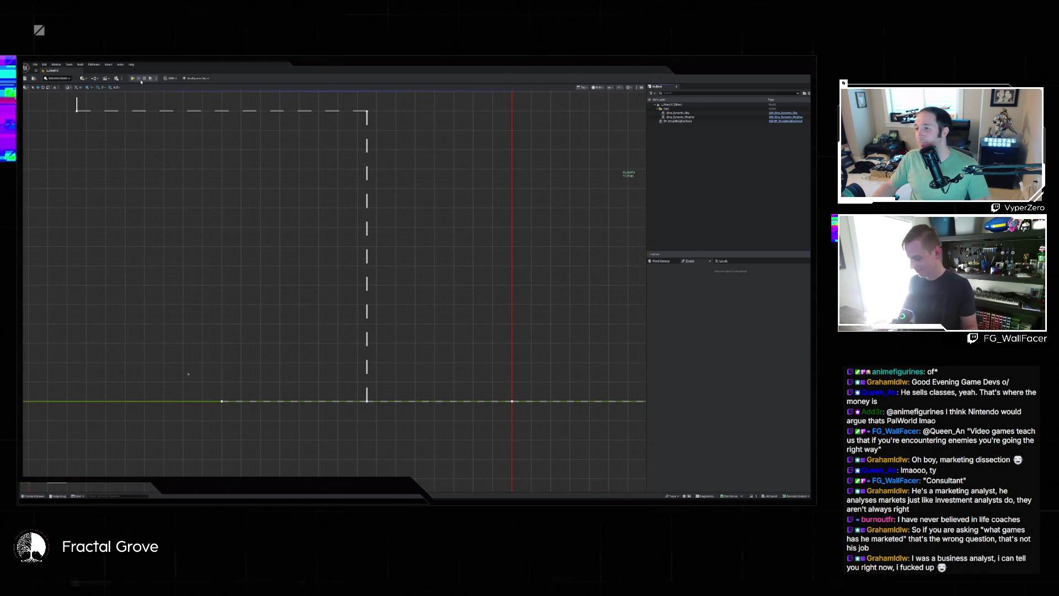
pyautogui.hotkey('alt', 'g')
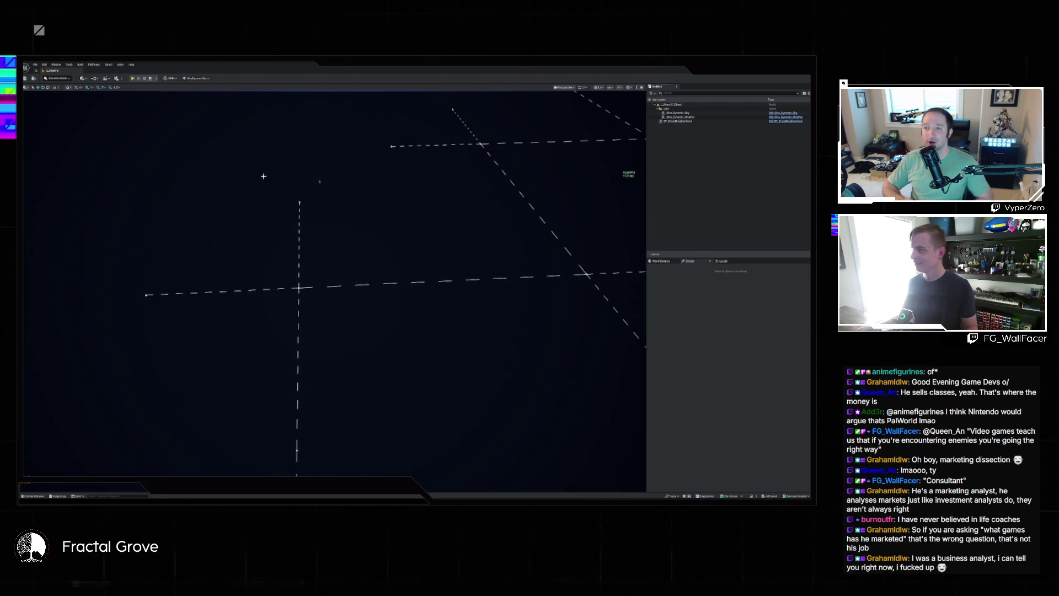
pyautogui.hotkey('alt', 'p')
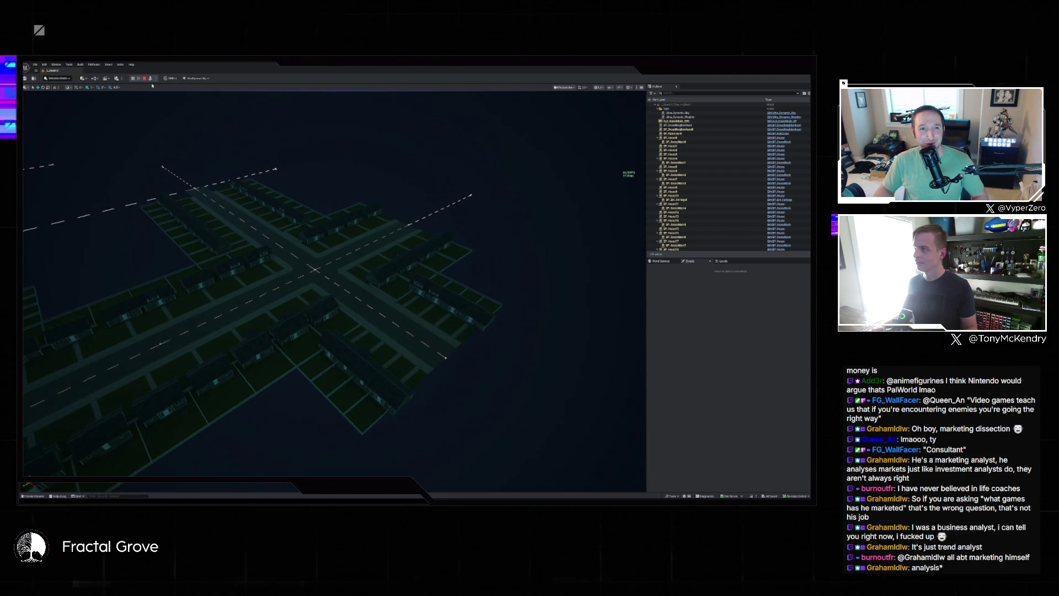
# Stop play, select the neighbourhood builder actor and set its first property value to 2
pyautogui.press('Escape')
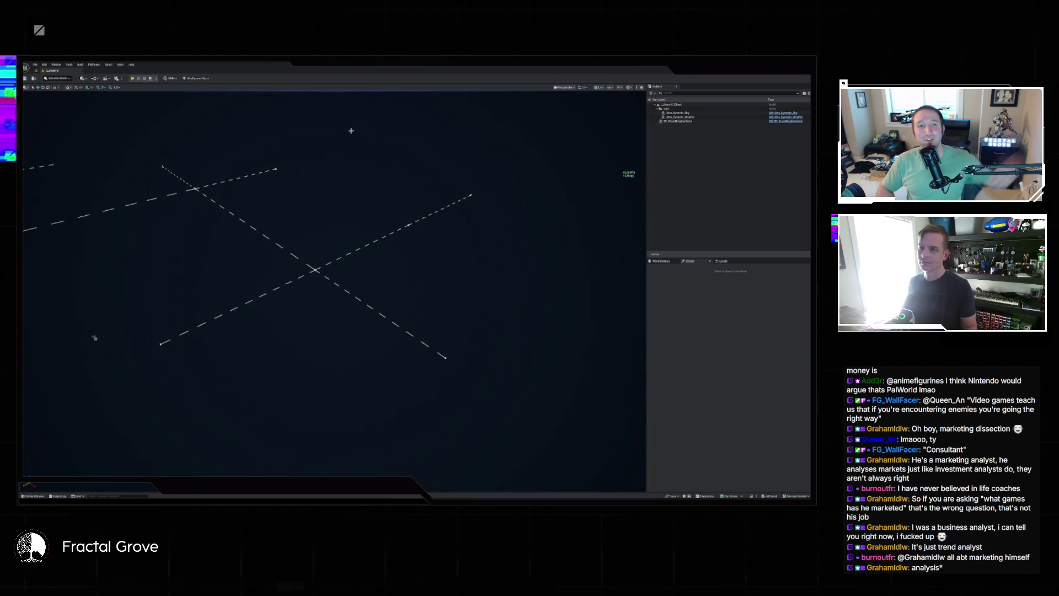
pyautogui.click(690, 121)
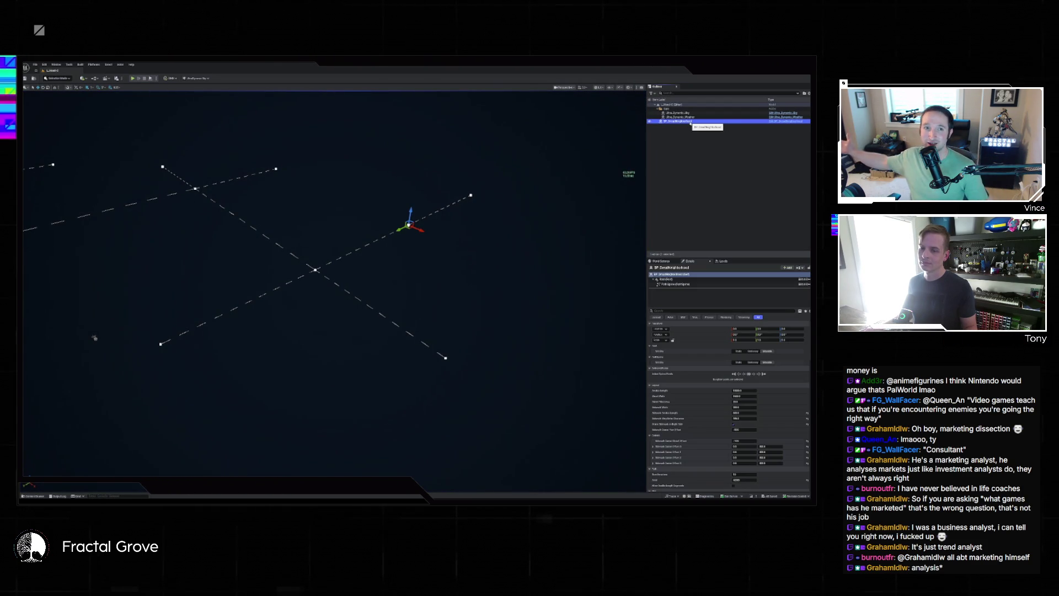
pyautogui.click(744, 390)
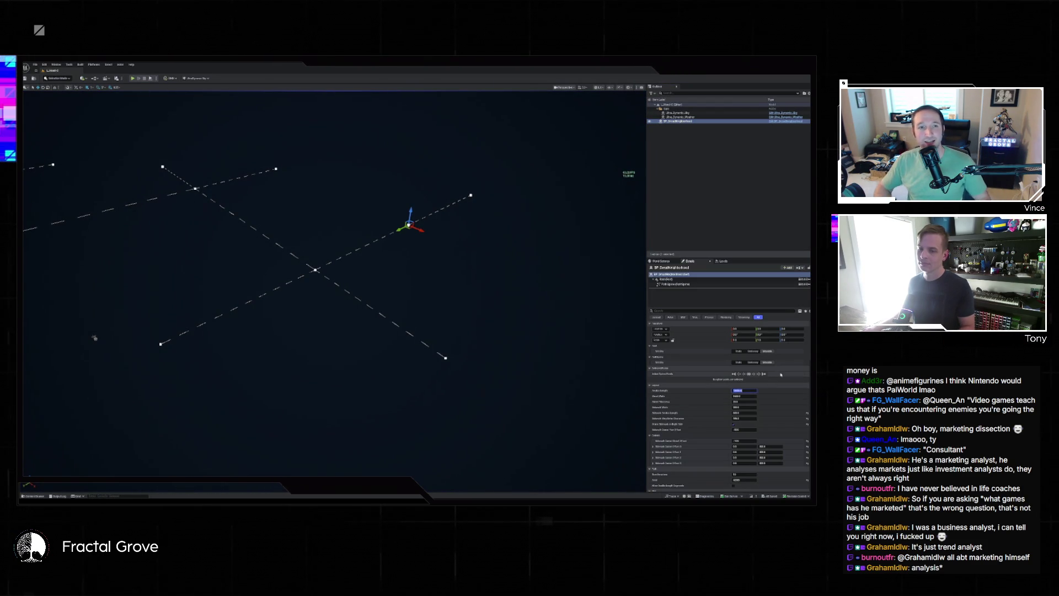
pyautogui.write('2')
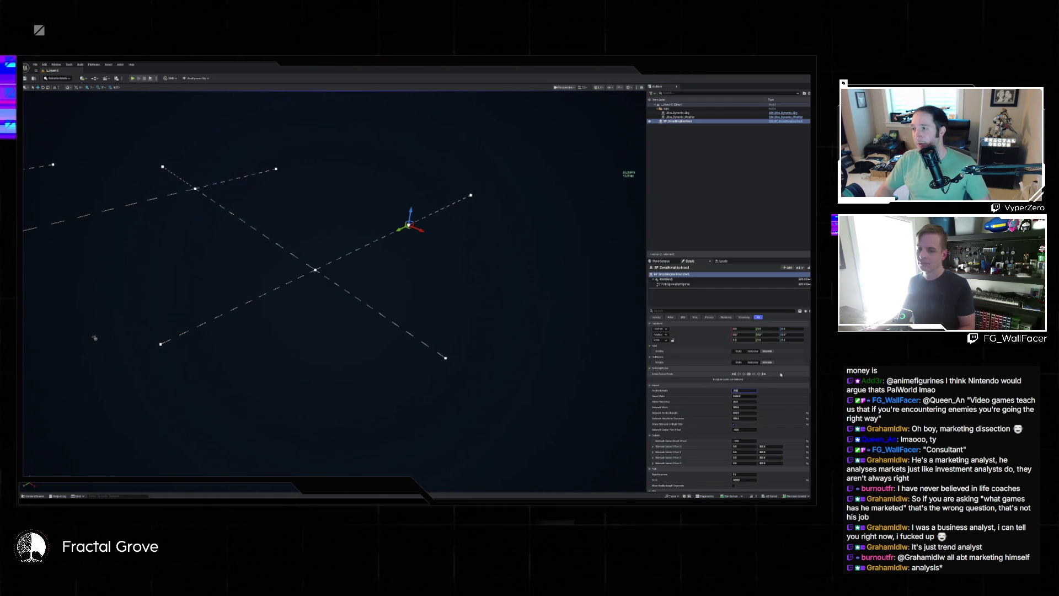
pyautogui.press('Return')
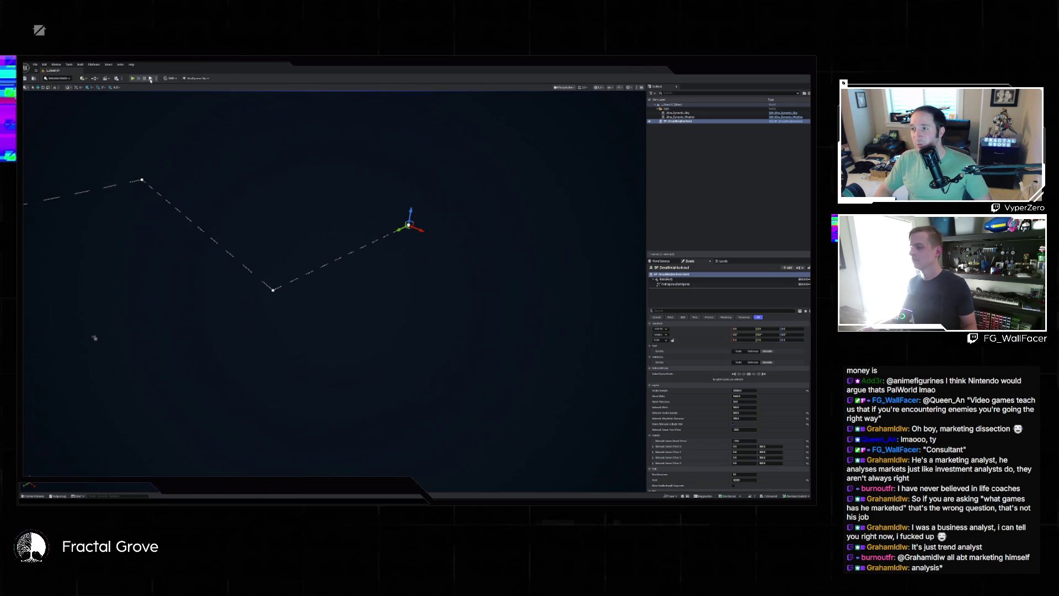
# Re-run the simulation, re-apply the road Section Length, and run again with the new layout
pyautogui.click(150, 80)
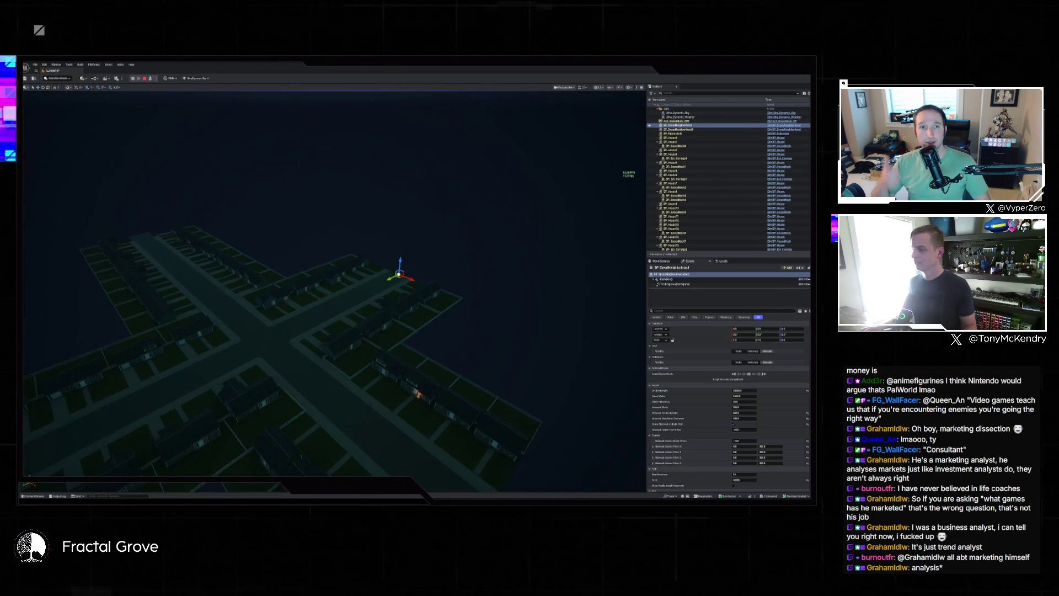
pyautogui.click(145, 78)
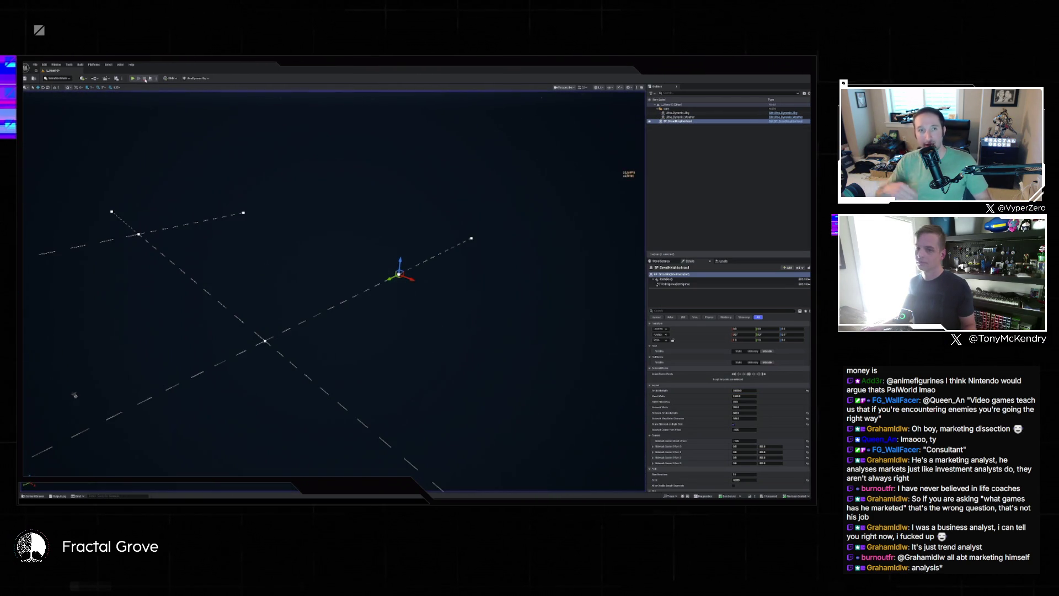
pyautogui.click(743, 390)
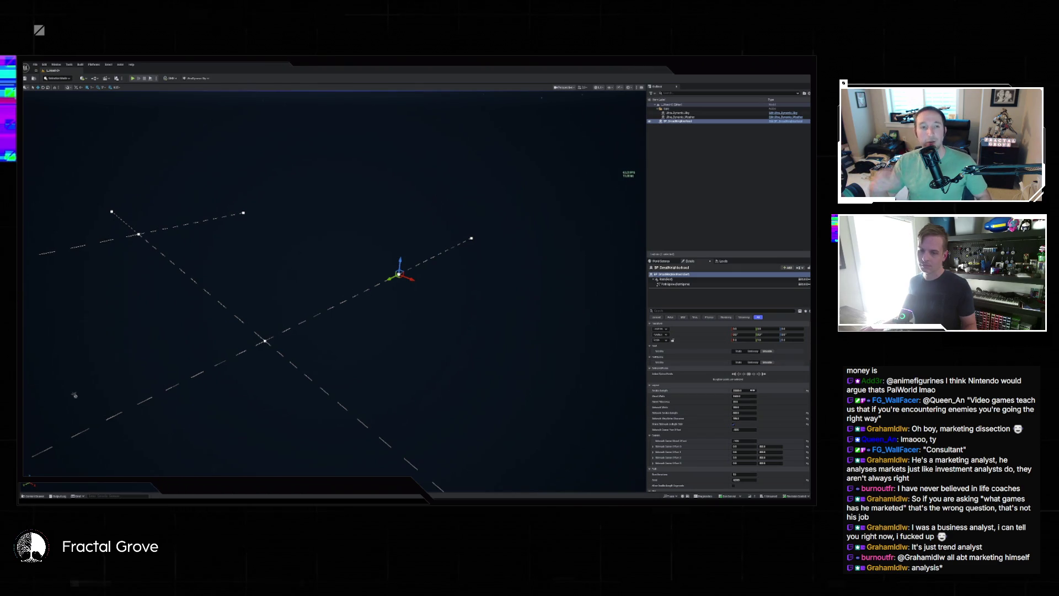
pyautogui.press('Return')
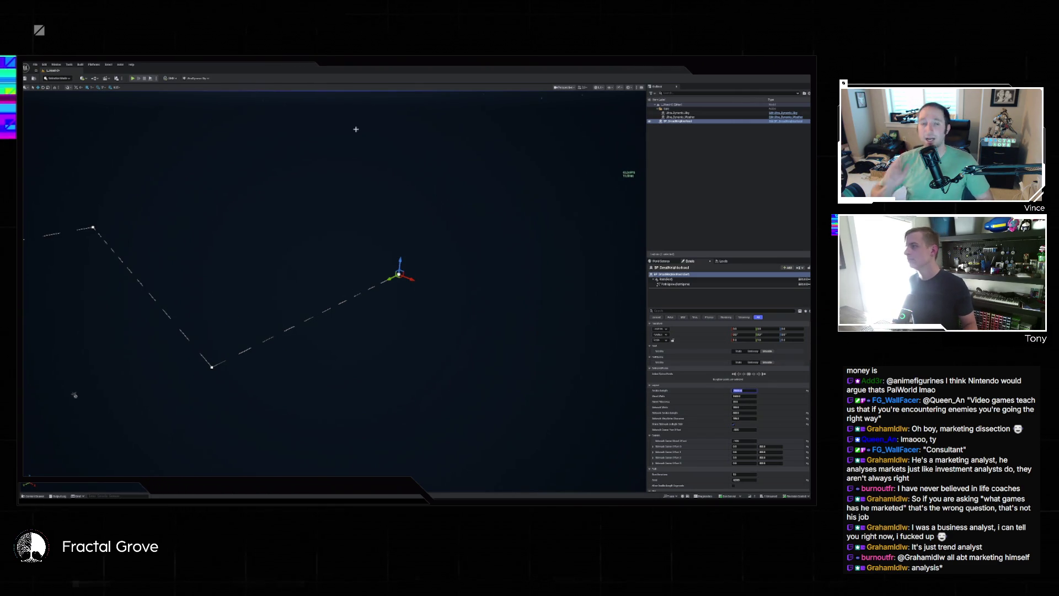
pyautogui.click(133, 78)
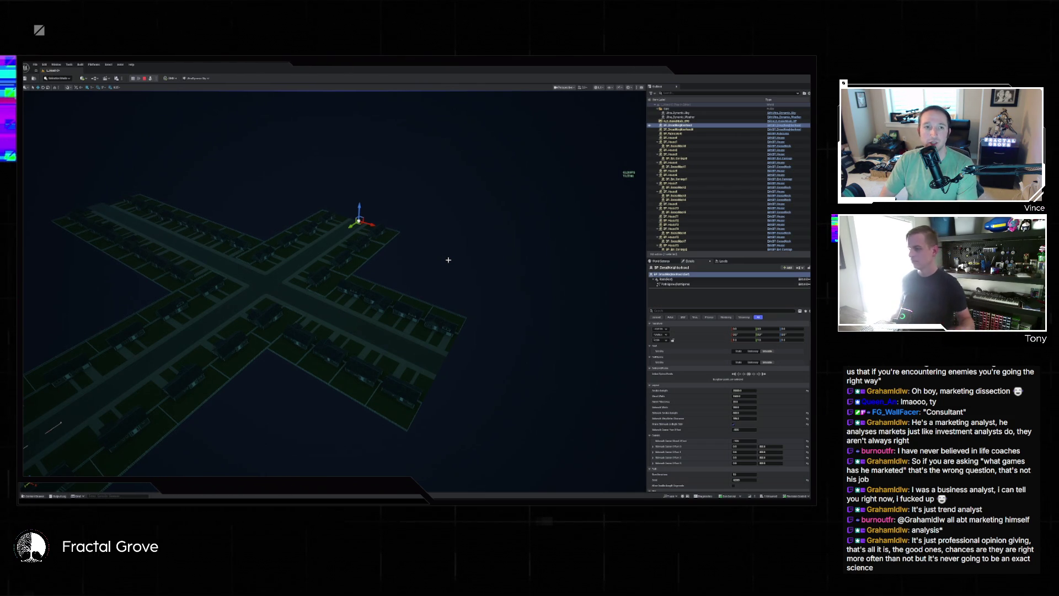
# Grow the neighbourhood with more street sections and houses, regenerating repeatedly while viewing the long strip
pyautogui.scroll(10, 425, 282)
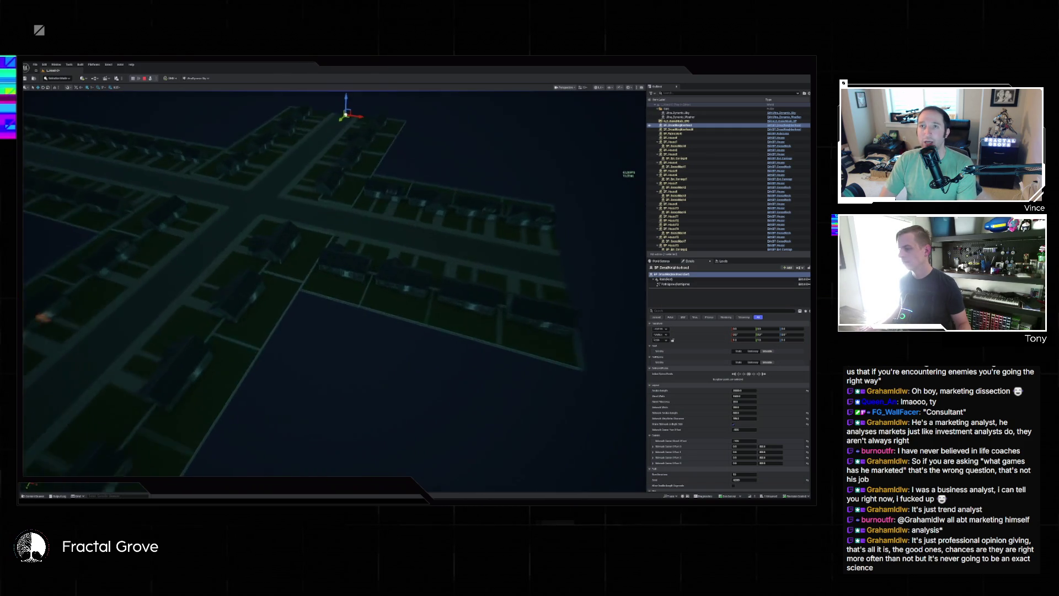
pyautogui.scroll(-10, 334, 283)
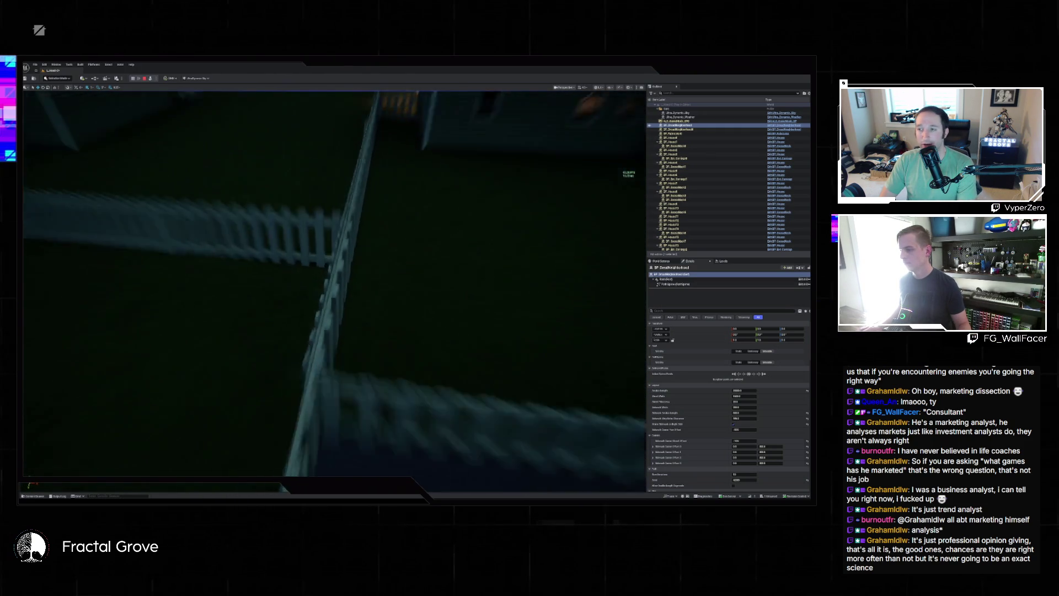
pyautogui.scroll(10, 334, 284)
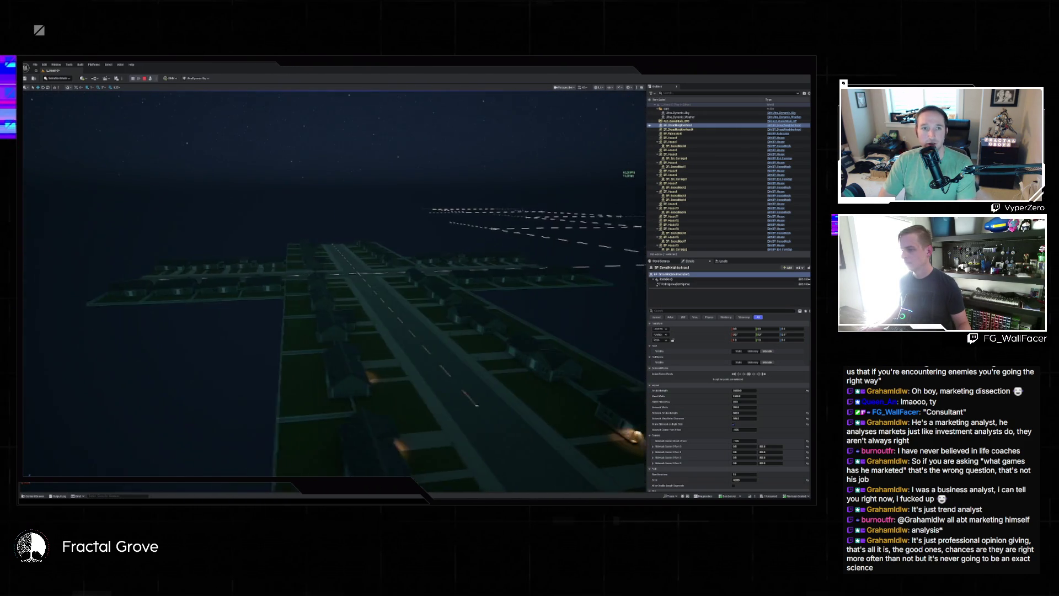
pyautogui.scroll(-10, 334, 283)
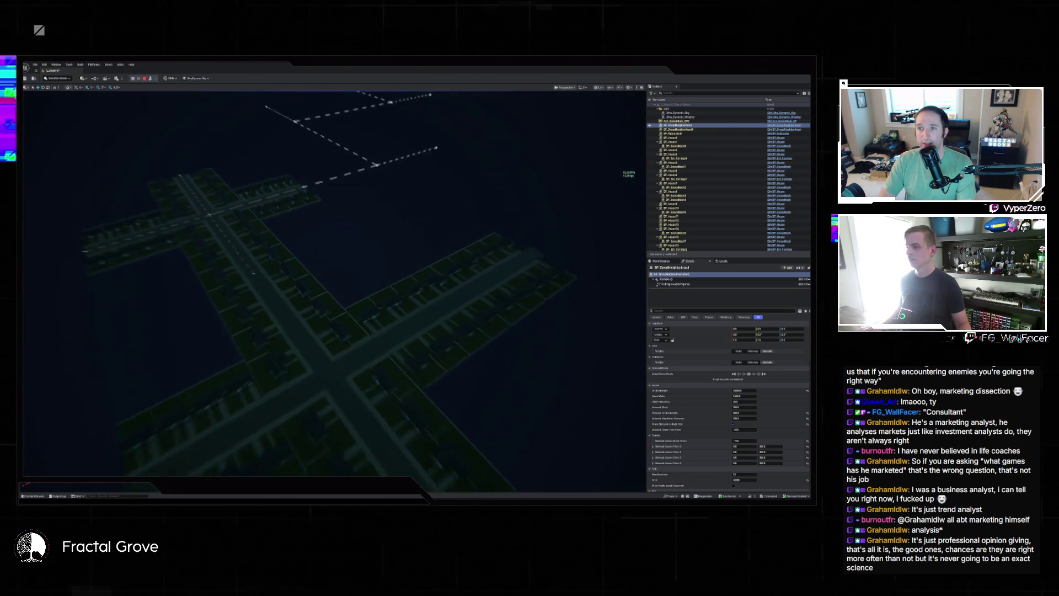
pyautogui.scroll(-10, 735, 422)
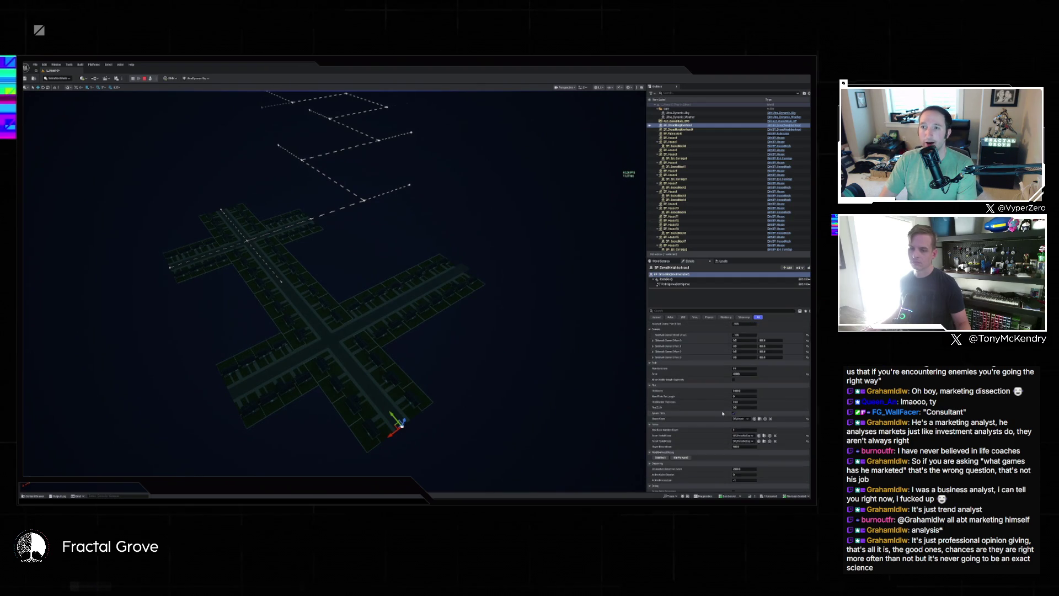
pyautogui.click(687, 398)
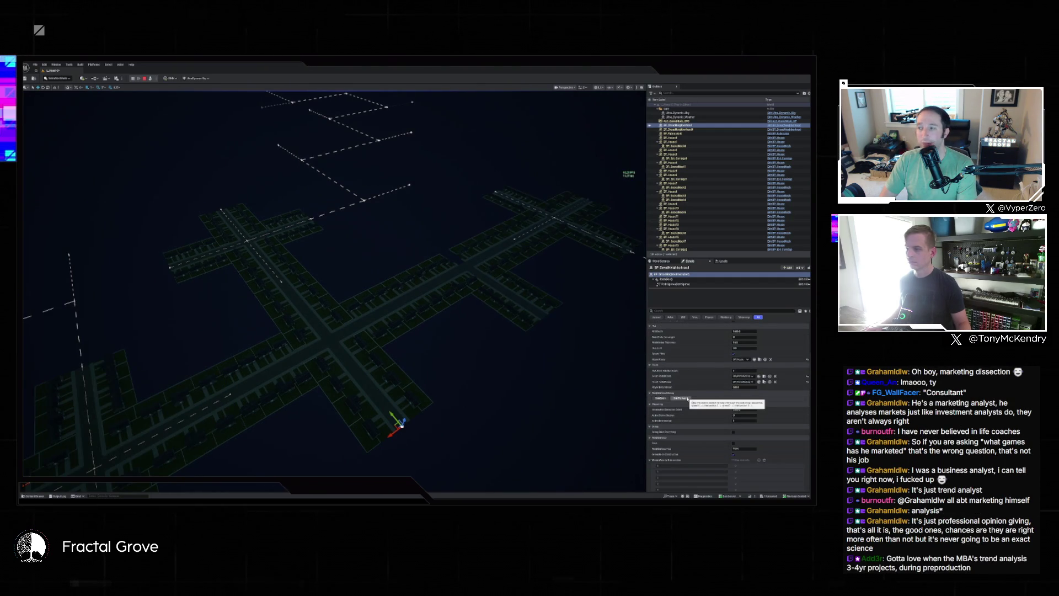
pyautogui.moveTo(637, 392)
pyautogui.mouseDown()
pyautogui.moveTo(609, 386)
pyautogui.moveTo(637, 392)
pyautogui.mouseUp()
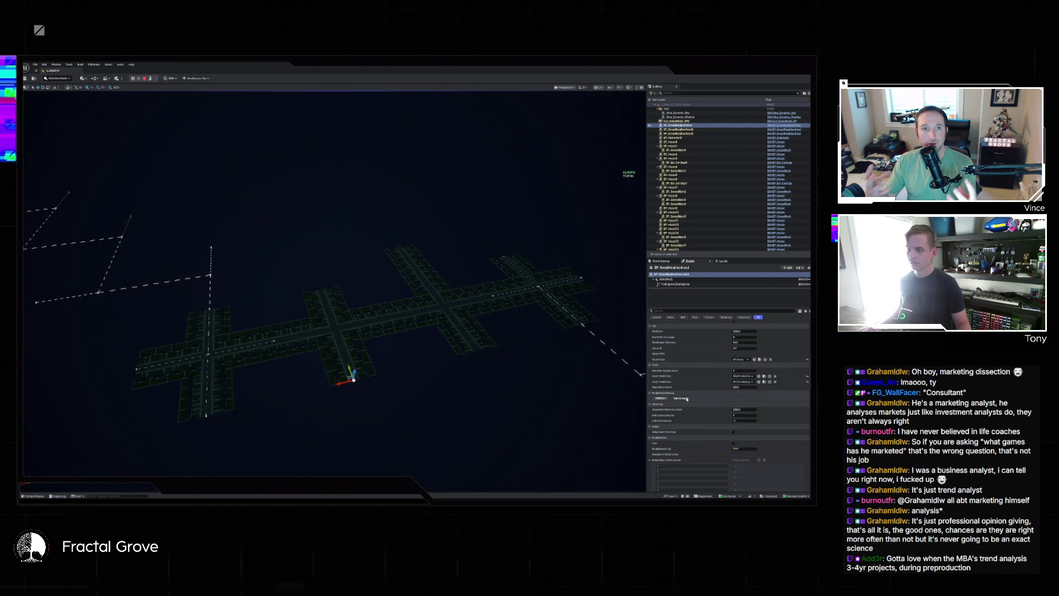
pyautogui.click(681, 398)
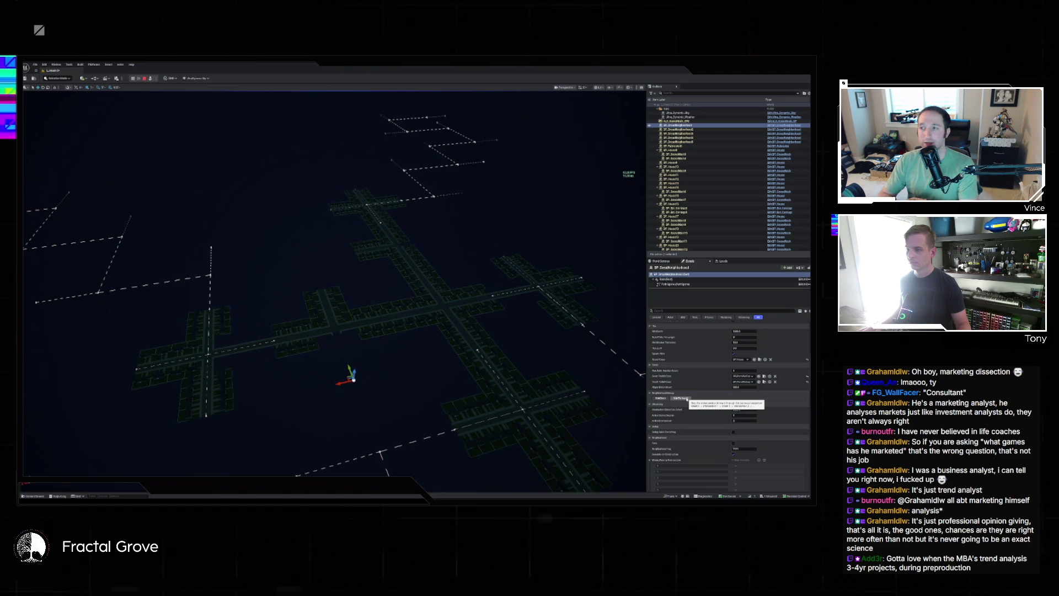
pyautogui.click(682, 398)
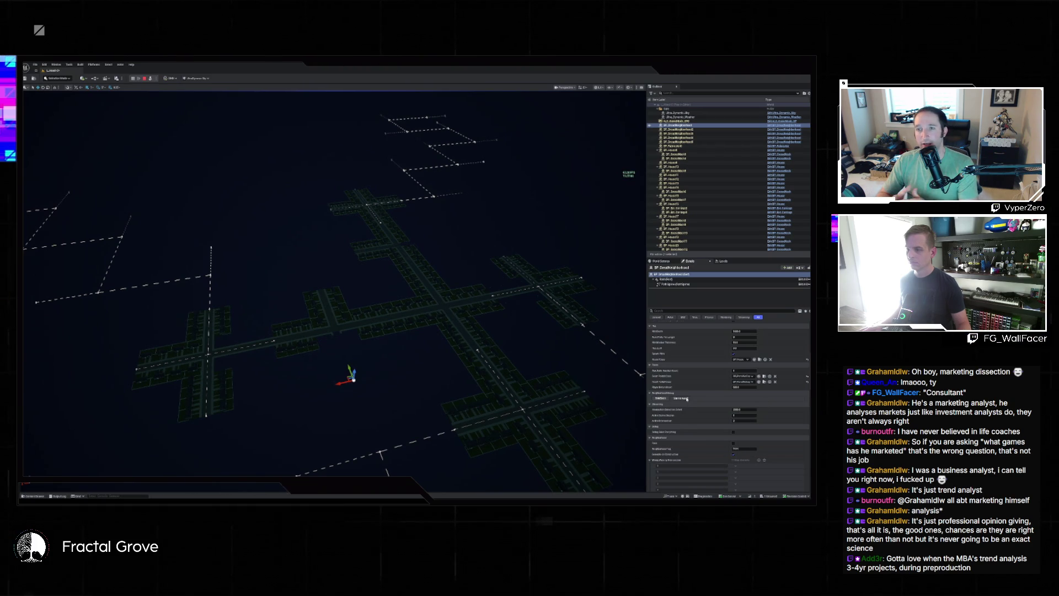
pyautogui.click(683, 398)
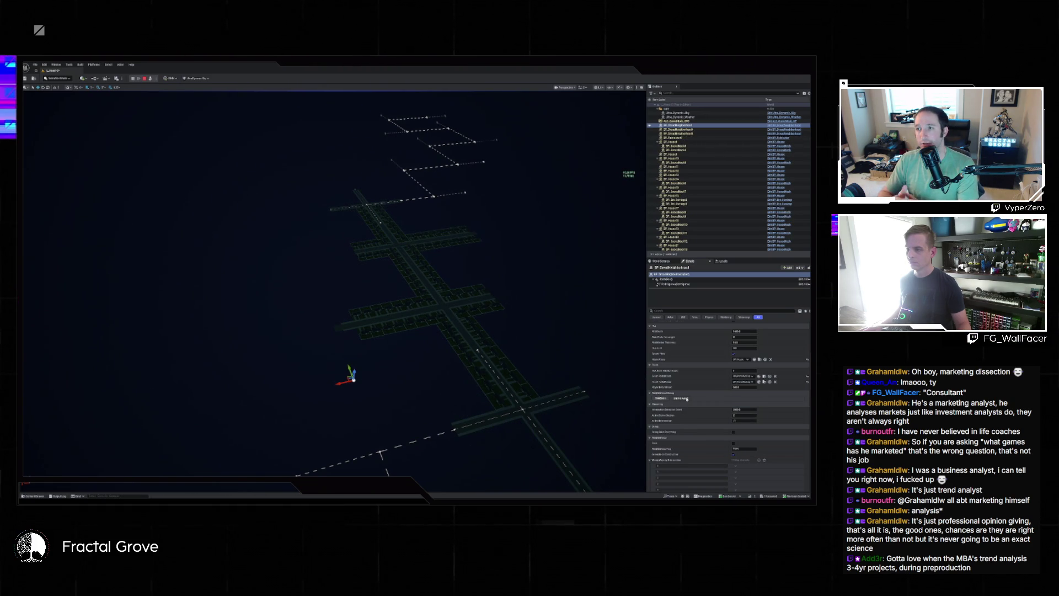
pyautogui.click(684, 398)
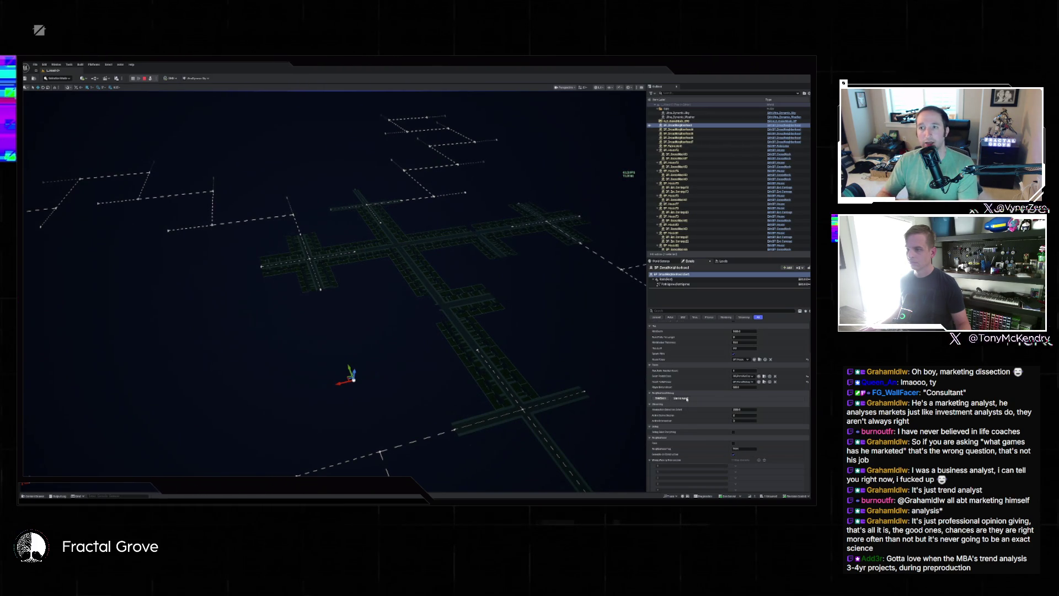
# Regenerate into a larger cross-shaped street layout, then orbit and fly over the city grid
pyautogui.click(684, 398)
pyautogui.click(684, 397)
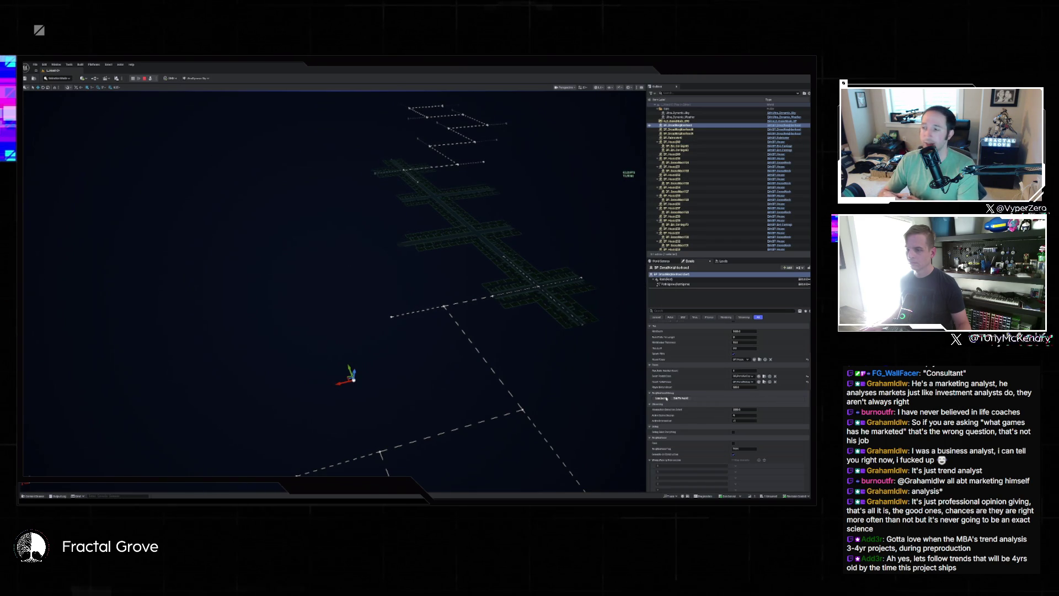
pyautogui.click(666, 398)
pyautogui.click(666, 398)
pyautogui.click(666, 398)
pyautogui.scroll(5, 353, 331)
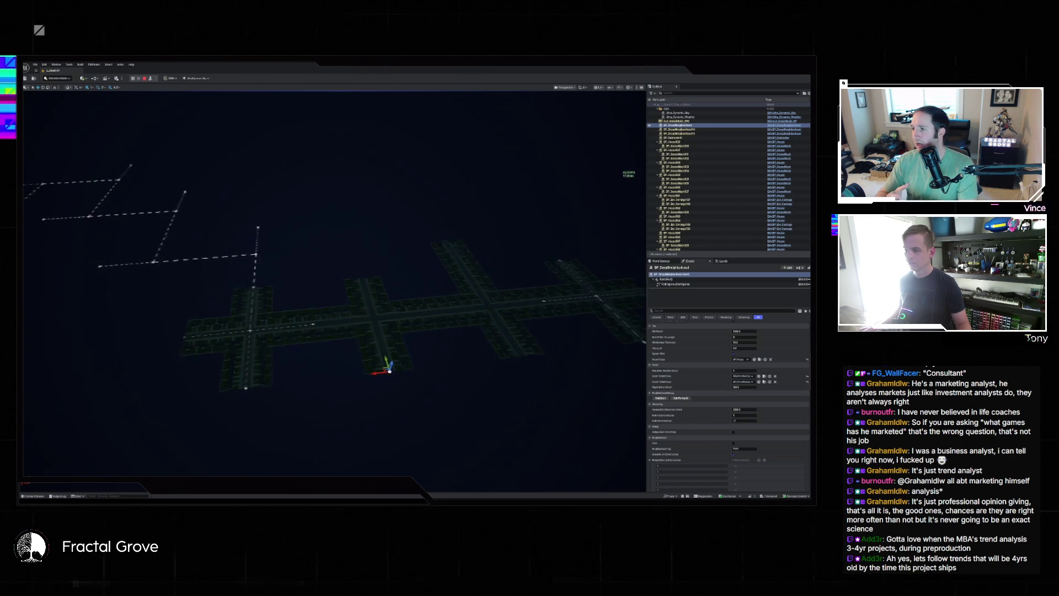
pyautogui.scroll(-5, 353, 331)
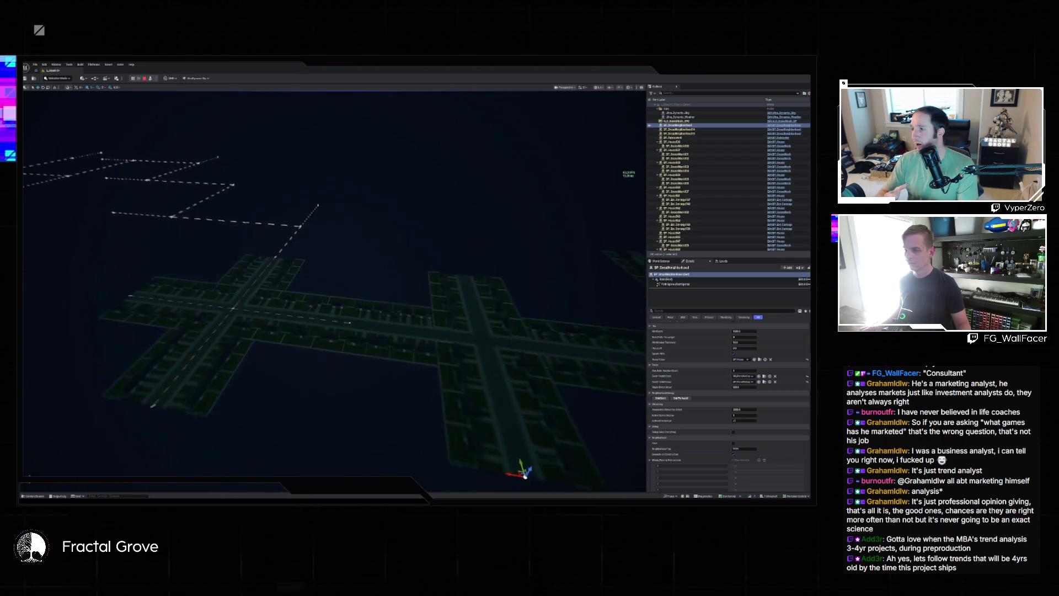
pyautogui.click(661, 397)
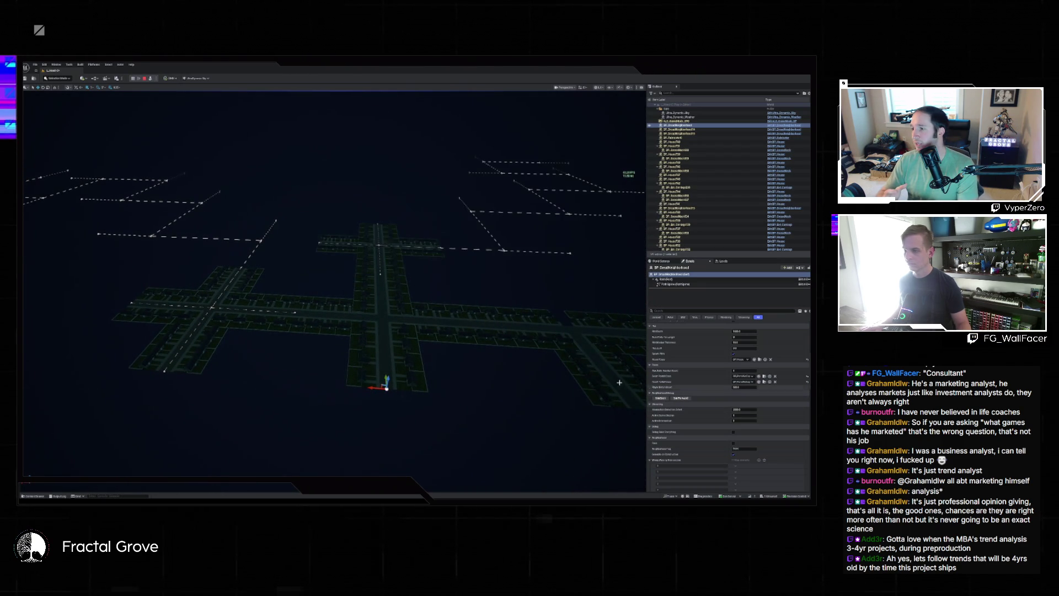
pyautogui.click(559, 374)
pyautogui.moveTo(559, 373); pyautogui.dragTo(535, 394)
pyautogui.moveTo(434, 224); pyautogui.dragTo(422, 190)
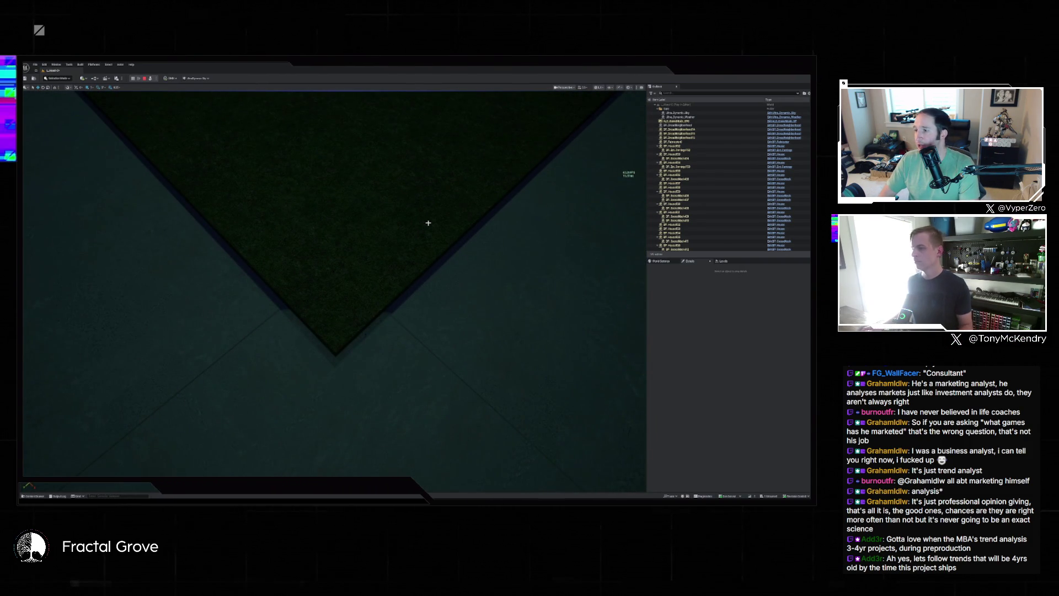
# Snip the grass plot corner region showing the gap as a screenshot
pyautogui.moveTo(130, 149); pyautogui.dragTo(598, 445)
pyautogui.hotkey('alt', 'Tab')
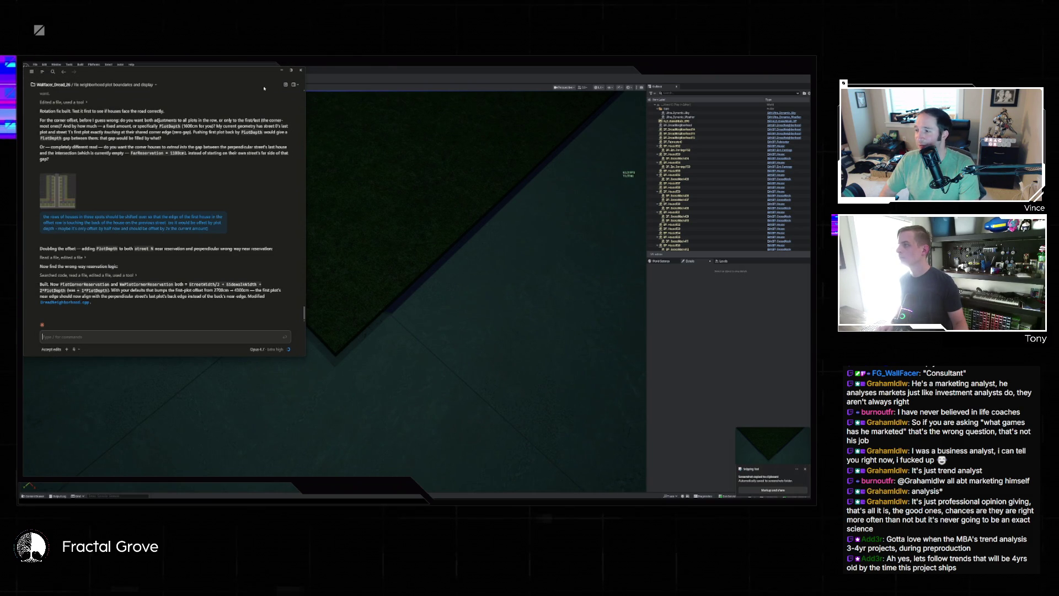
# Start a new Claude session with the grass-corner screenshot pasted in, then minimize Claude
pyautogui.moveTo(39, 82)
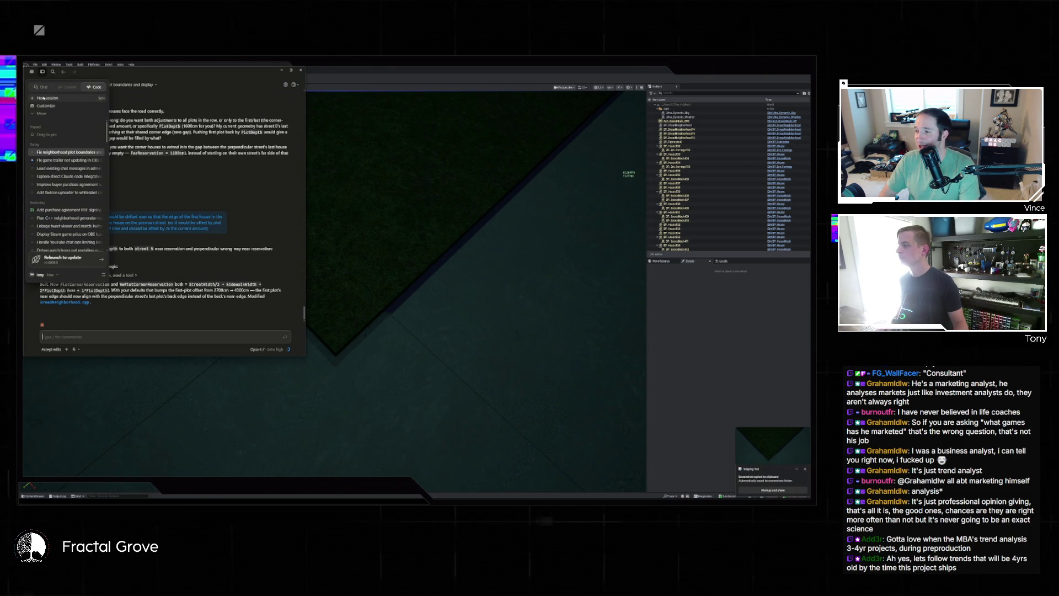
pyautogui.click(48, 97)
pyautogui.hotkey('ctrl', 'v')
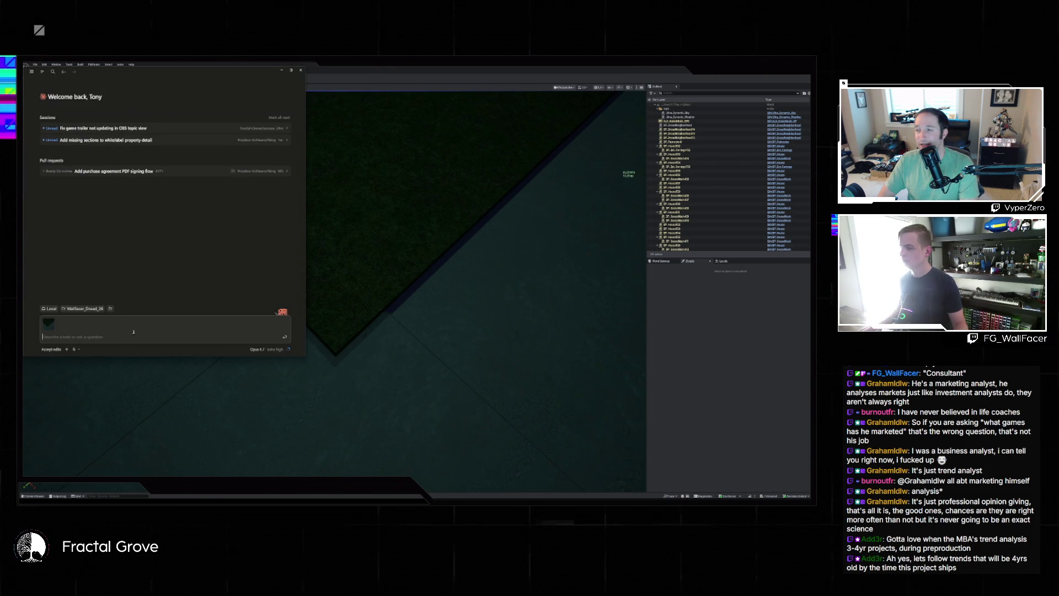
pyautogui.click(493, 370)
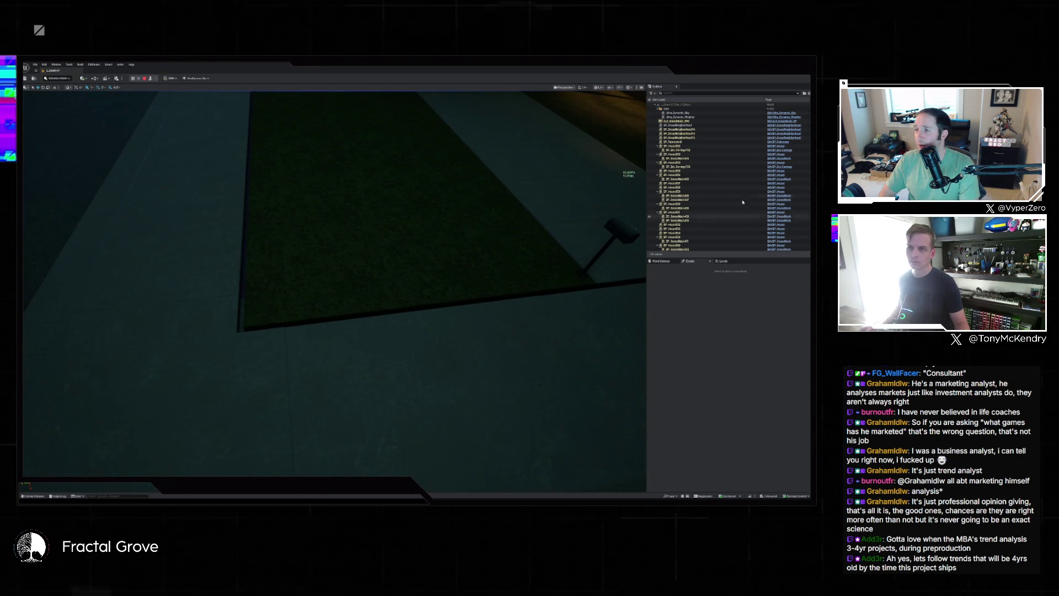
# Select the BP neighbourhood actor to view its settings, then stop the play session
pyautogui.click(698, 125)
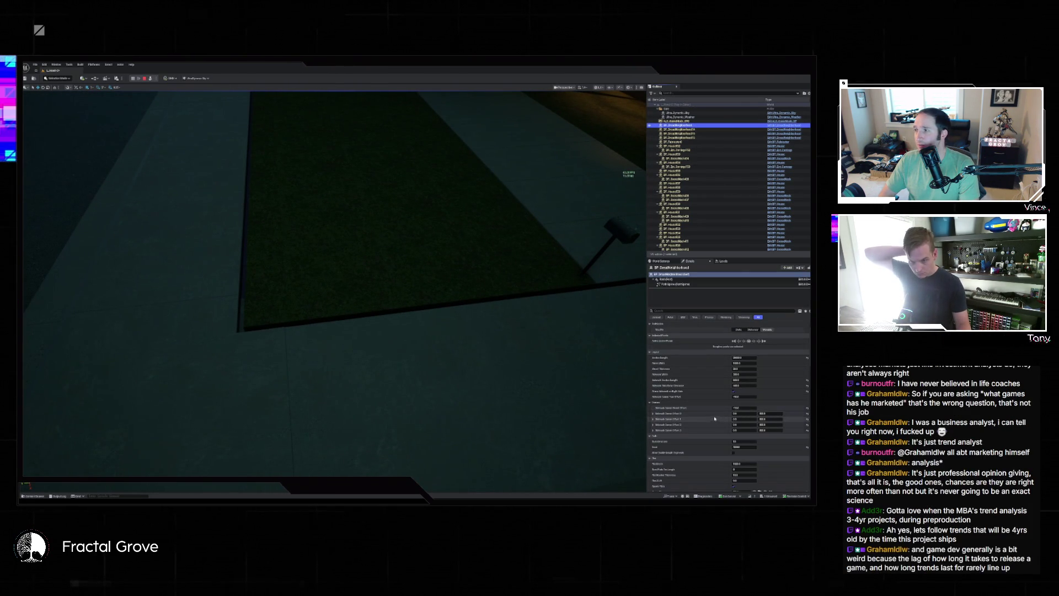
pyautogui.click(145, 79)
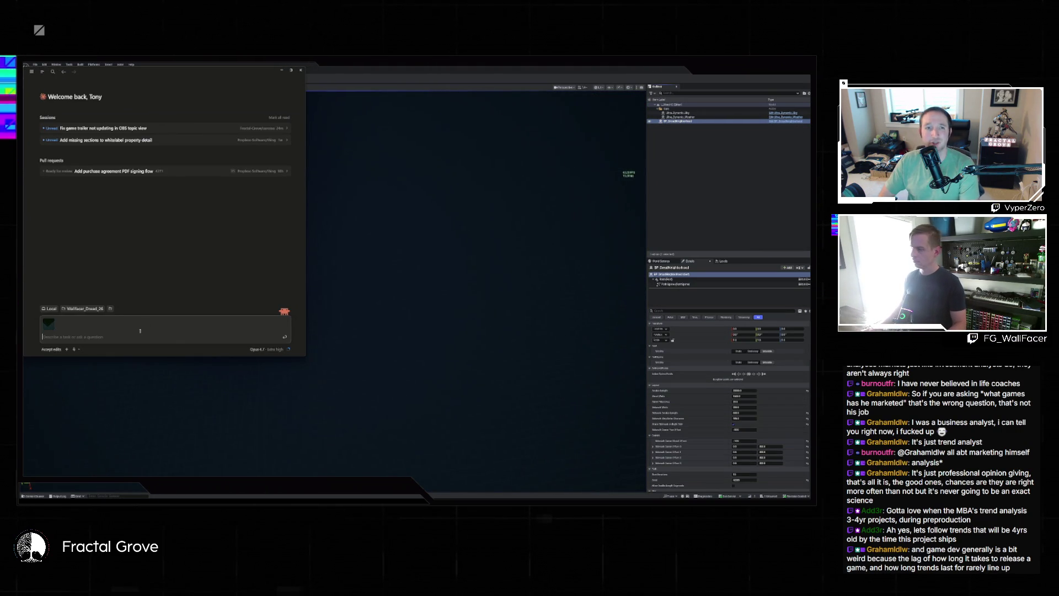
# Send Claude the bug that plot spawning ignores the sidewalk corner street offset, then save editor content
pyautogui.write('I dont think the sidewalk co')
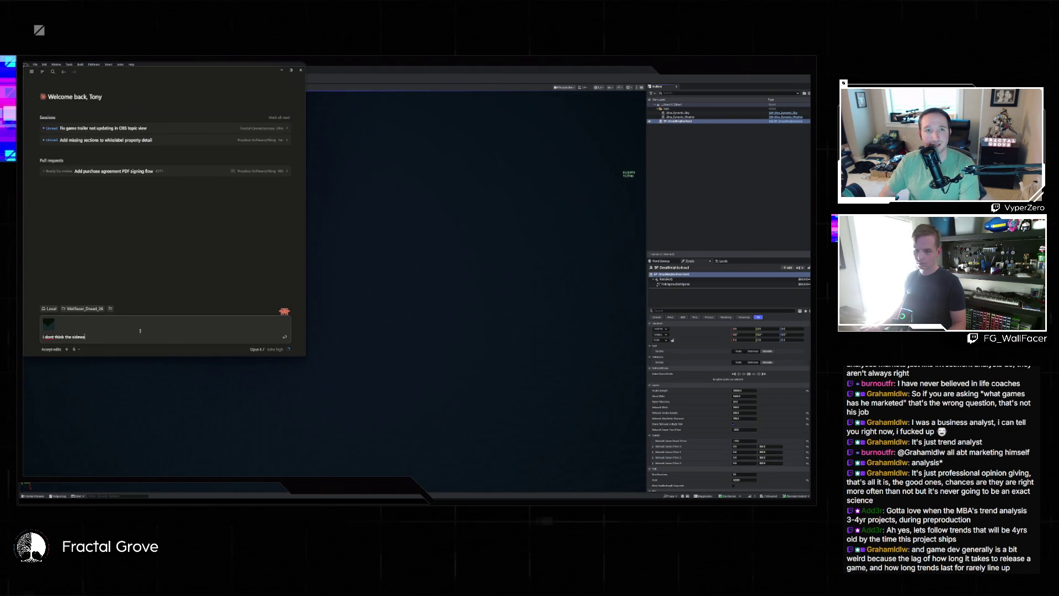
pyautogui.write('rner street offset value is being taken into consideration when s')
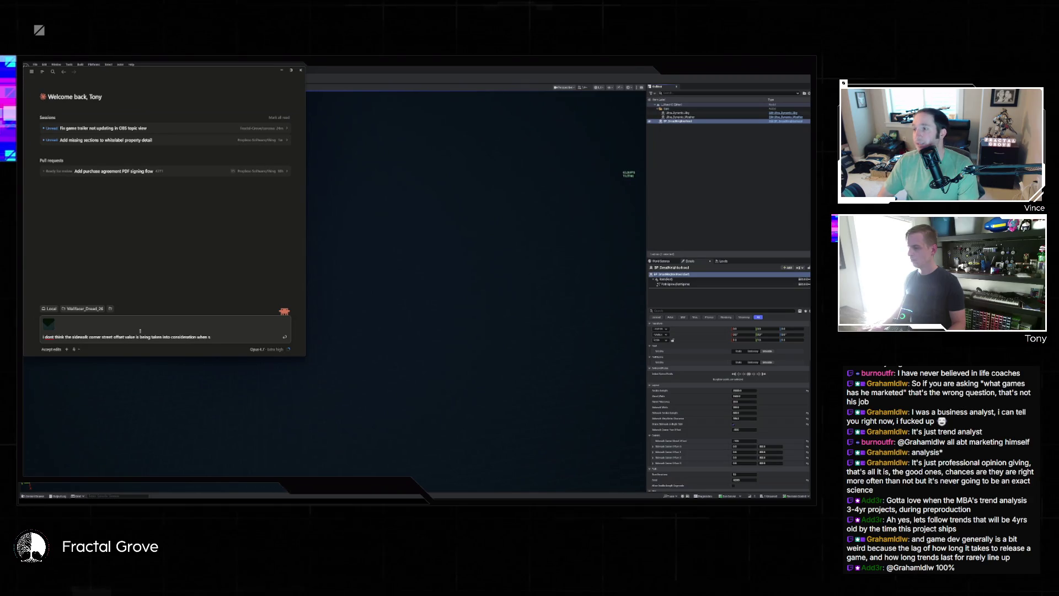
pyautogui.write('pawning the plots - the')
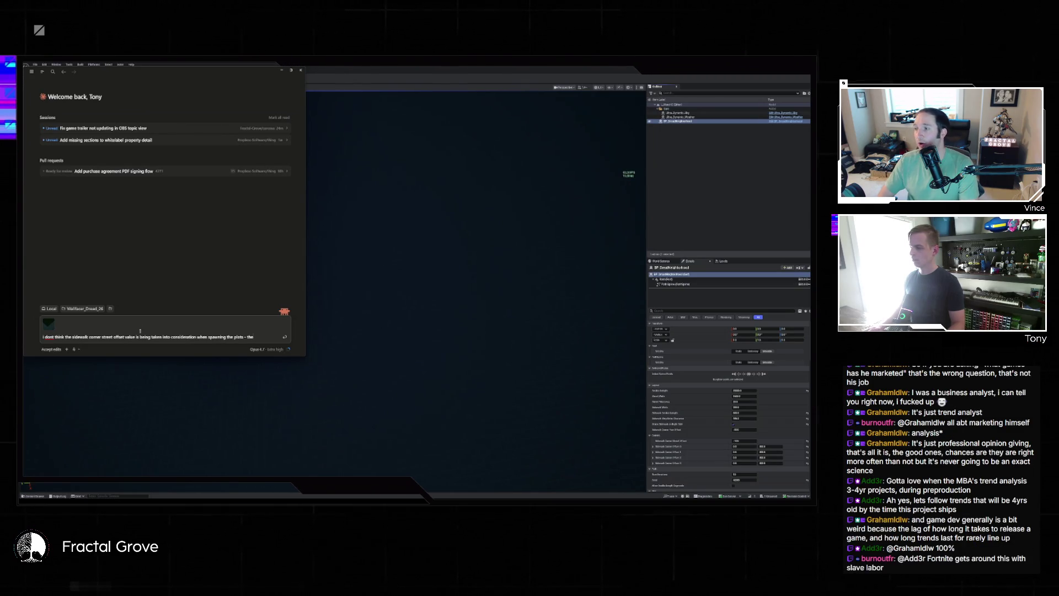
pyautogui.write("re's a gap that looks like it matches")
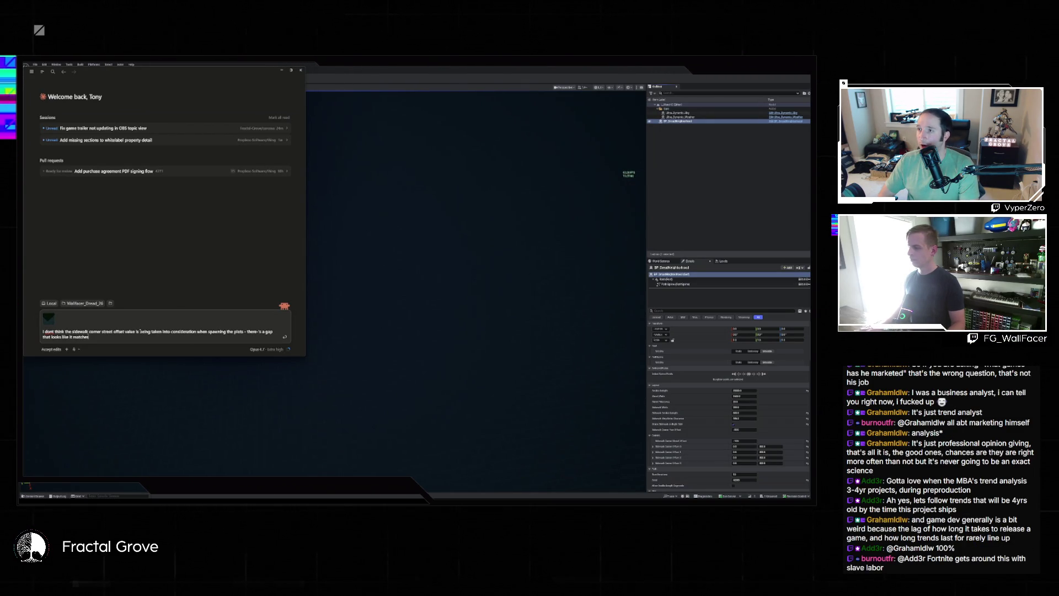
pyautogui.write(' that amount to m')
pyautogui.press('BackSpace')
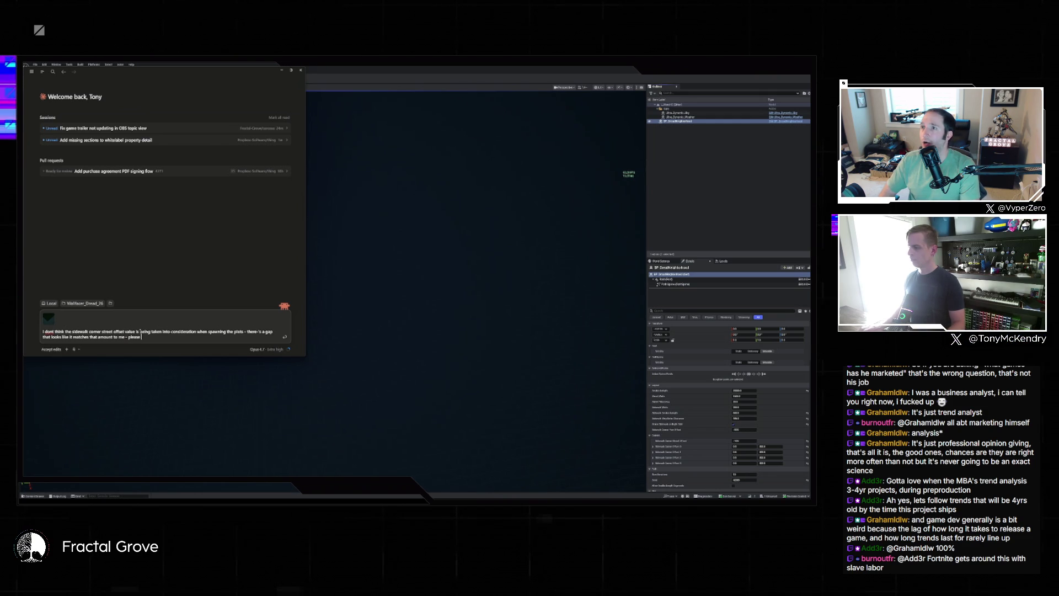
pyautogui.press('Return')
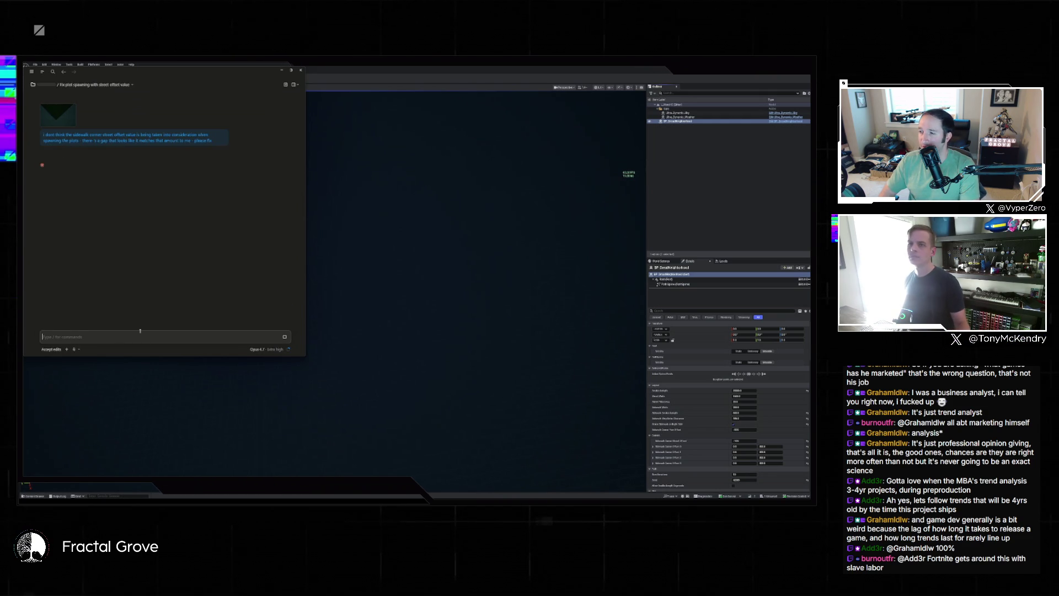
pyautogui.click(472, 309)
pyautogui.hotkey('ctrl', 'shift', 's')
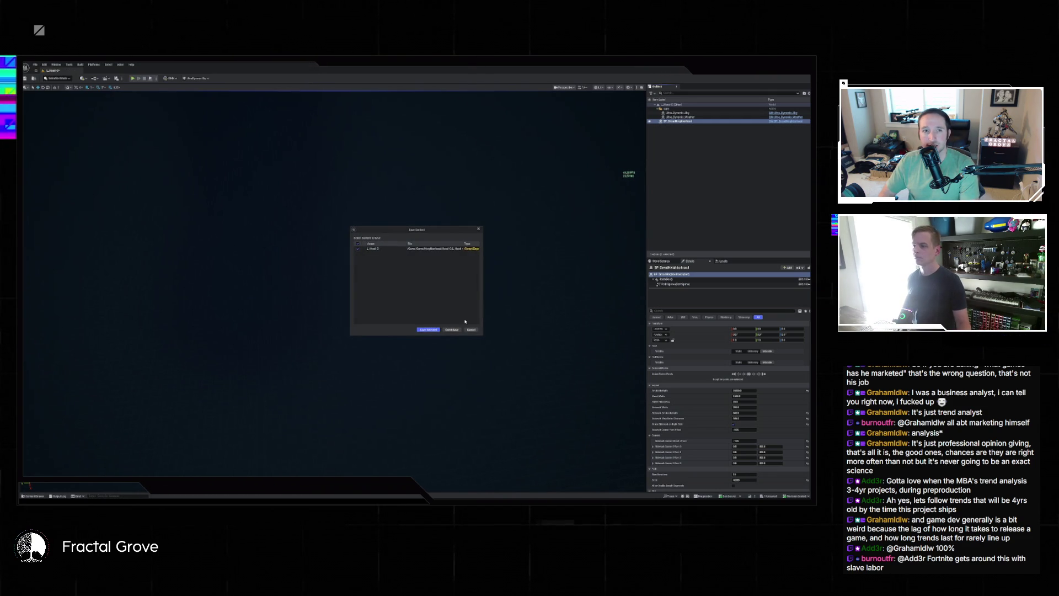
# Save the selected changed assets in the Save Content dialog
pyautogui.click(439, 330)
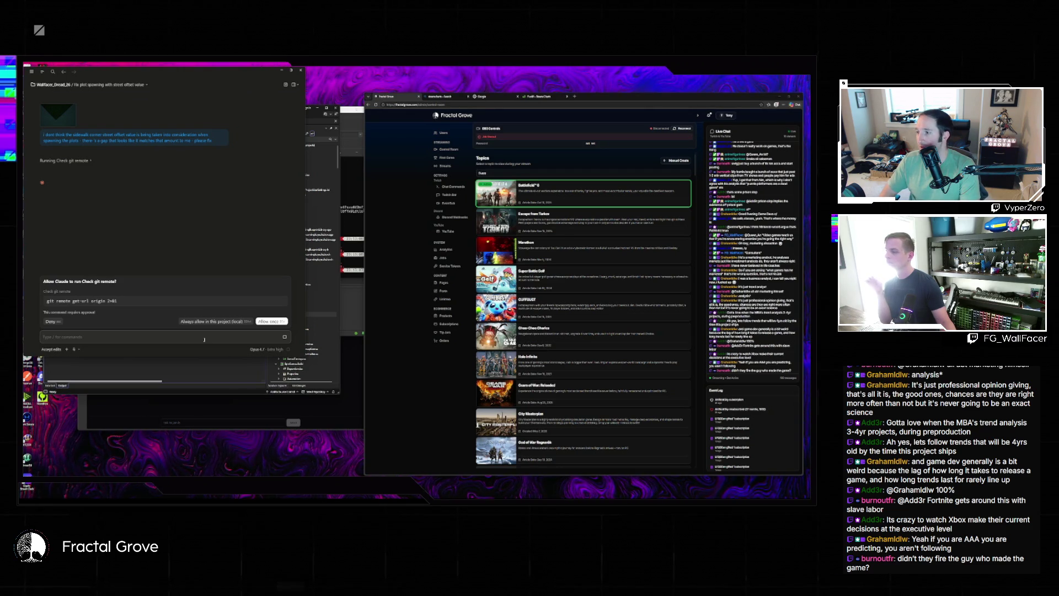
# Allow the git remote get-url origin check to run once
pyautogui.click(208, 321)
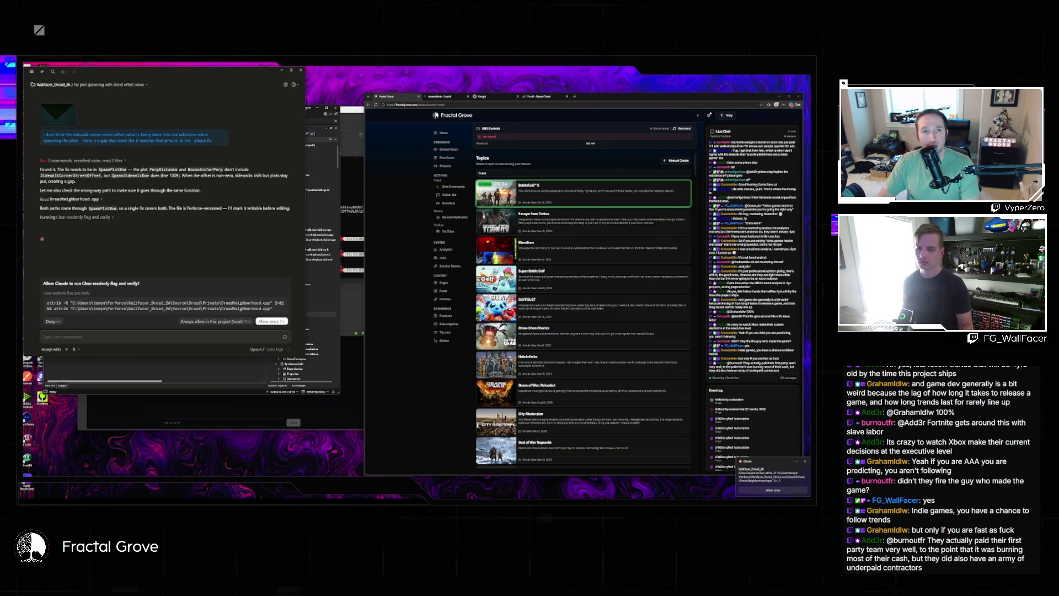
# Approve clearing the read-only flag, building DreadEditor and running the PowerShell build command
pyautogui.press('Return')
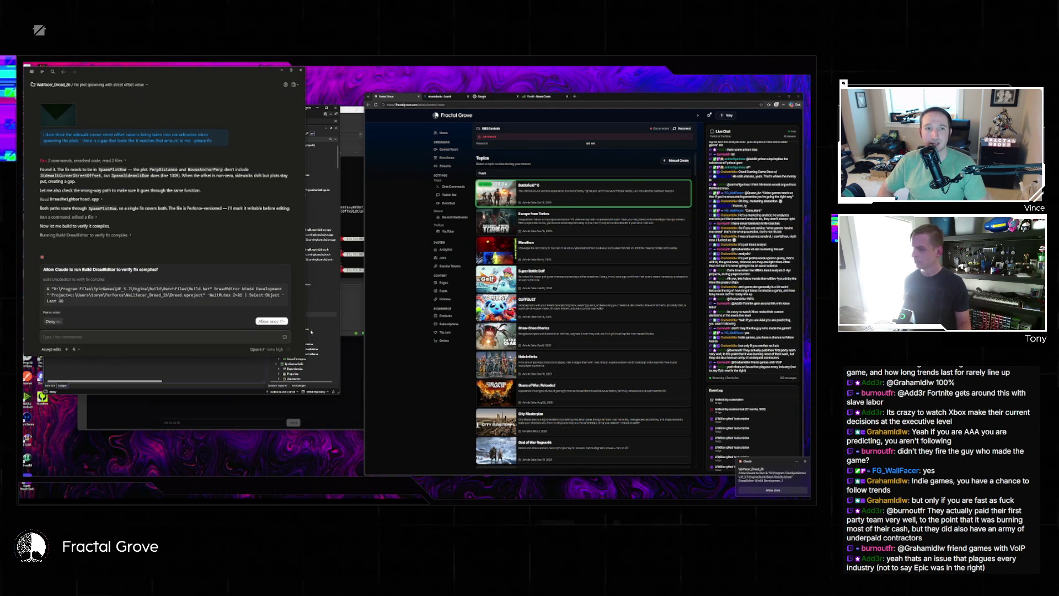
pyautogui.press('Return')
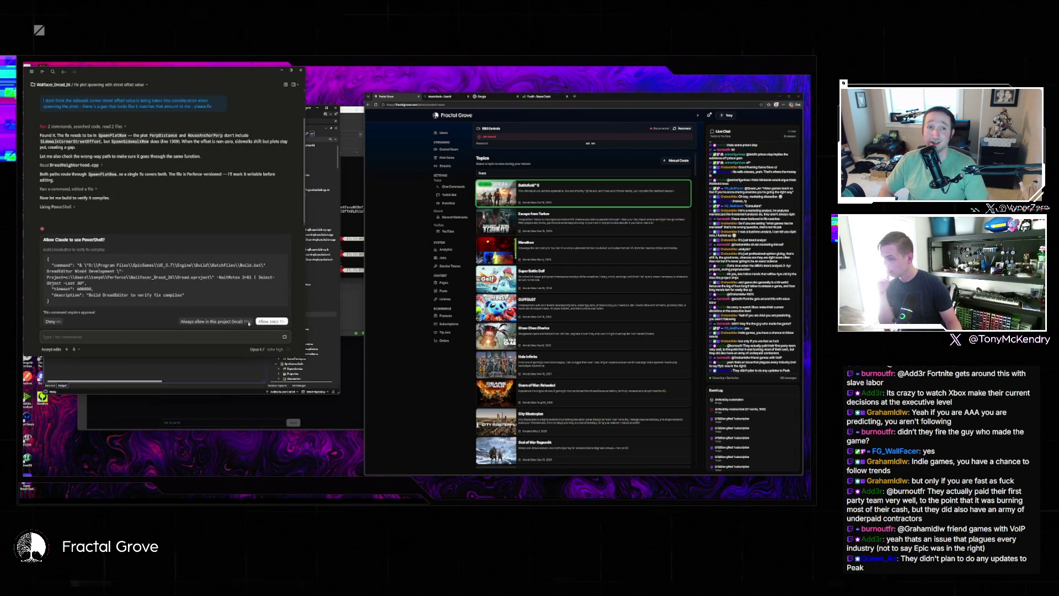
pyautogui.press('Return')
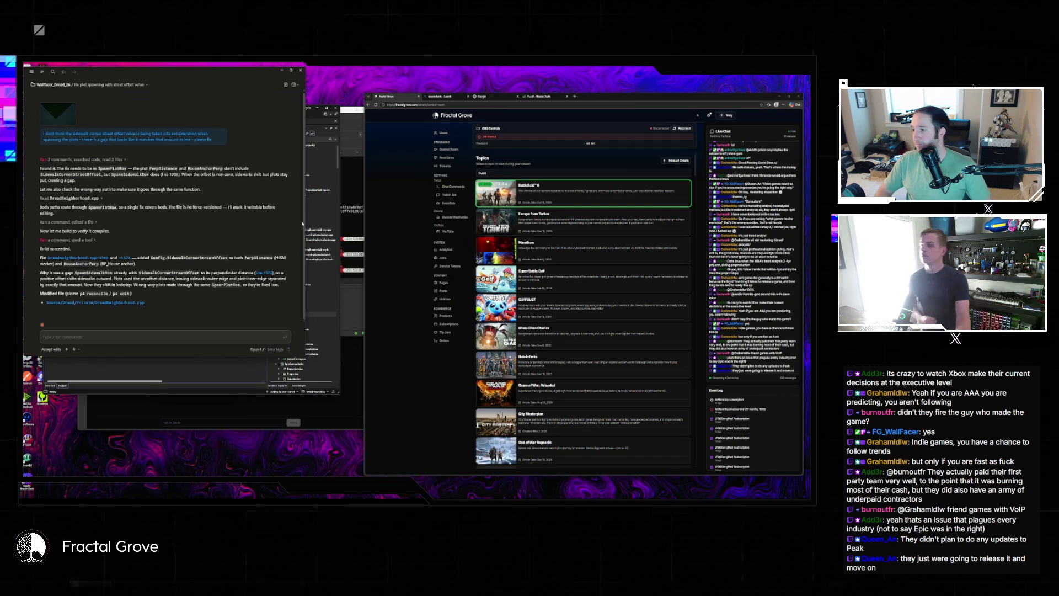
pyautogui.click(322, 155)
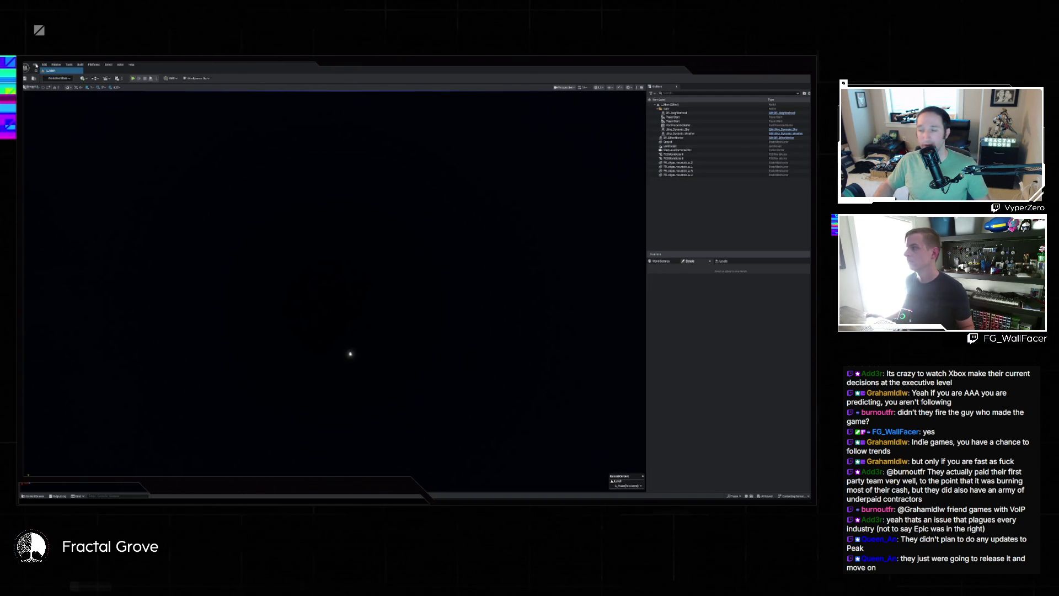
# Launch Play In Editor so the neighborhood level runs as a game
pyautogui.click(36, 64)
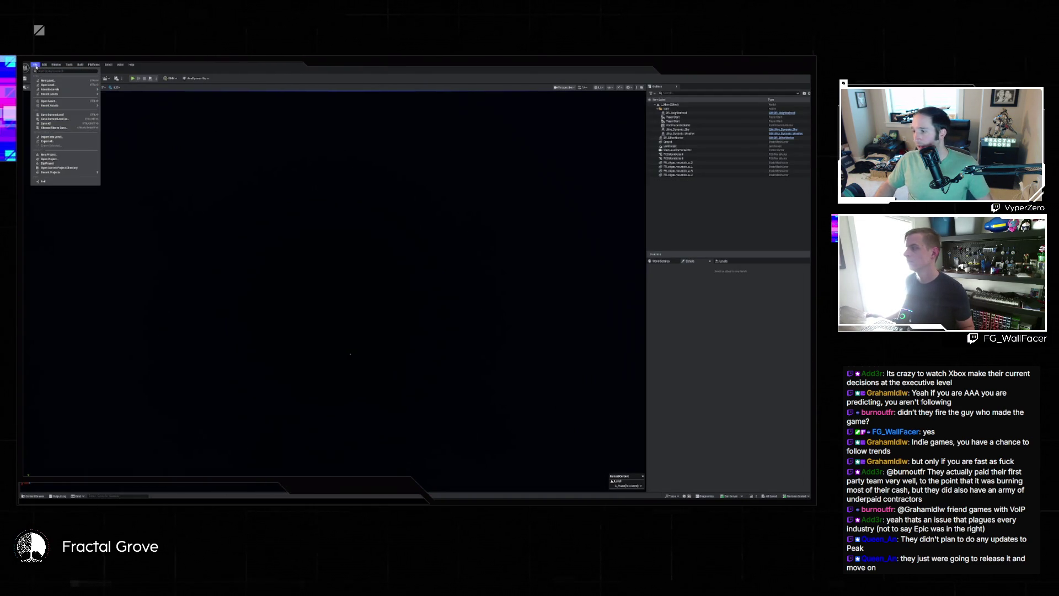
pyautogui.moveTo(71, 107)
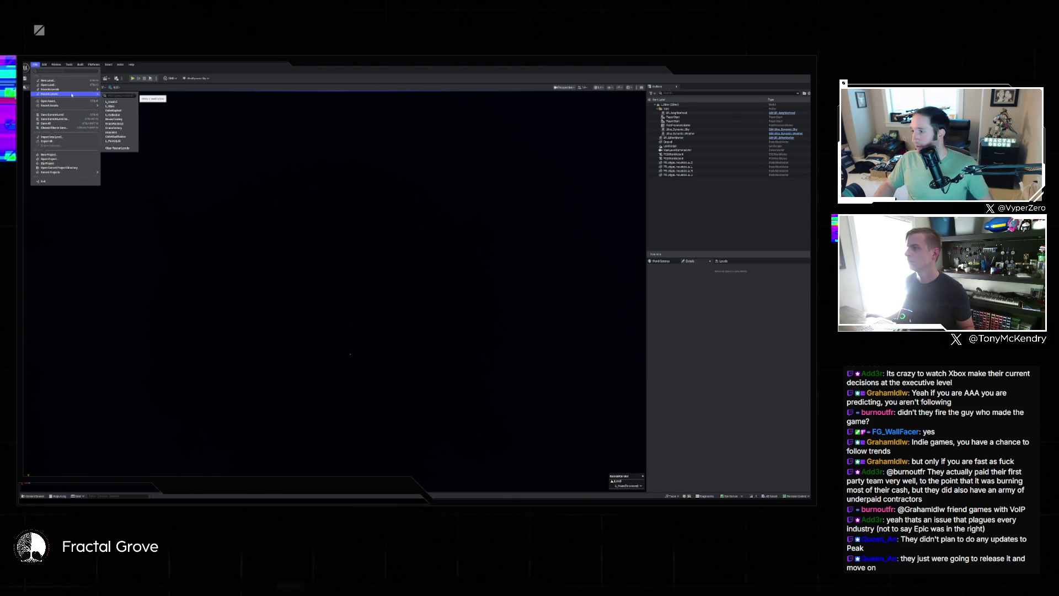
pyautogui.click(117, 101)
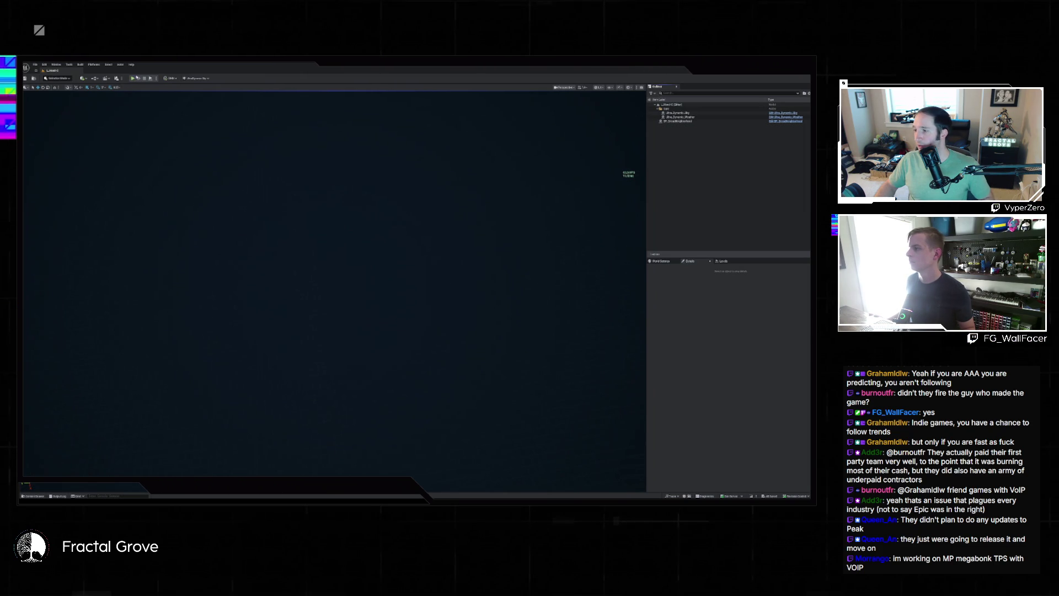
pyautogui.click(133, 78)
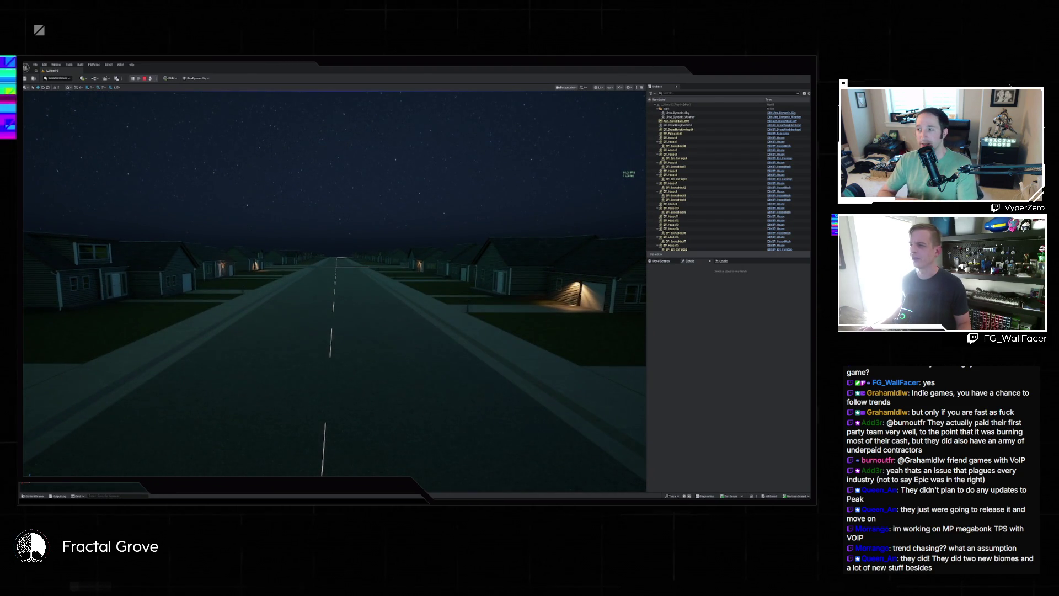
# Leave the running game and switch over to the Steam store
pyautogui.hotkey('alt', 'Tab')
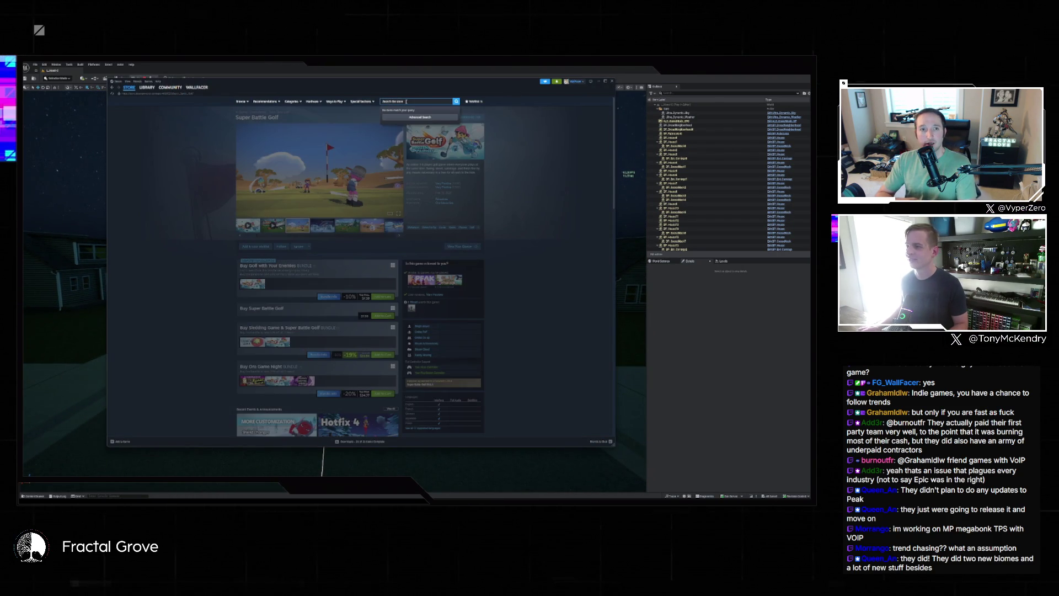
# Open the Megabonk Steam store page, scroll through its details, then return to Unreal
pyautogui.write('megabonk')
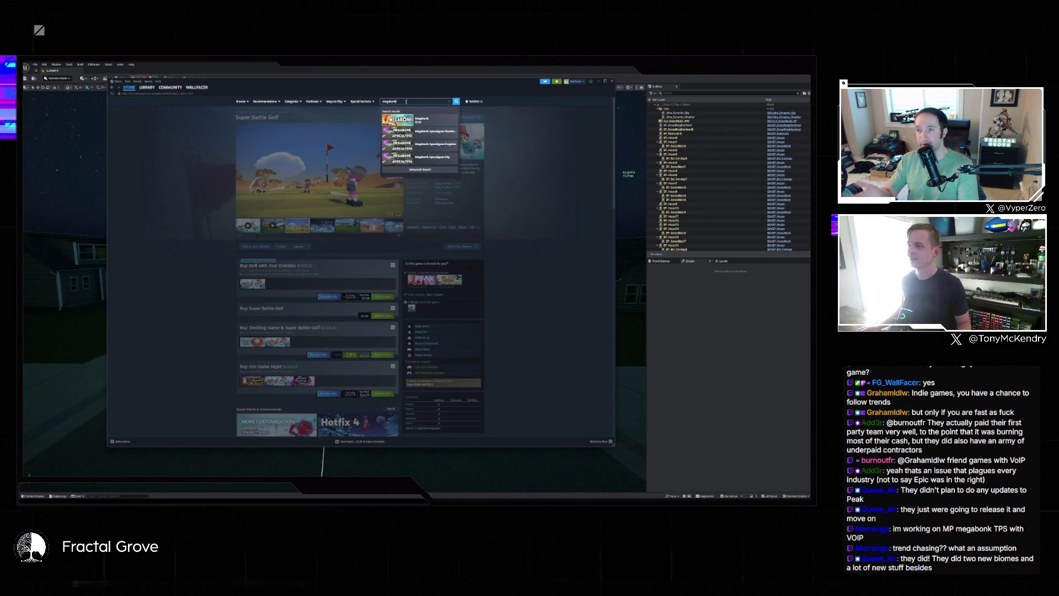
pyautogui.click(438, 121)
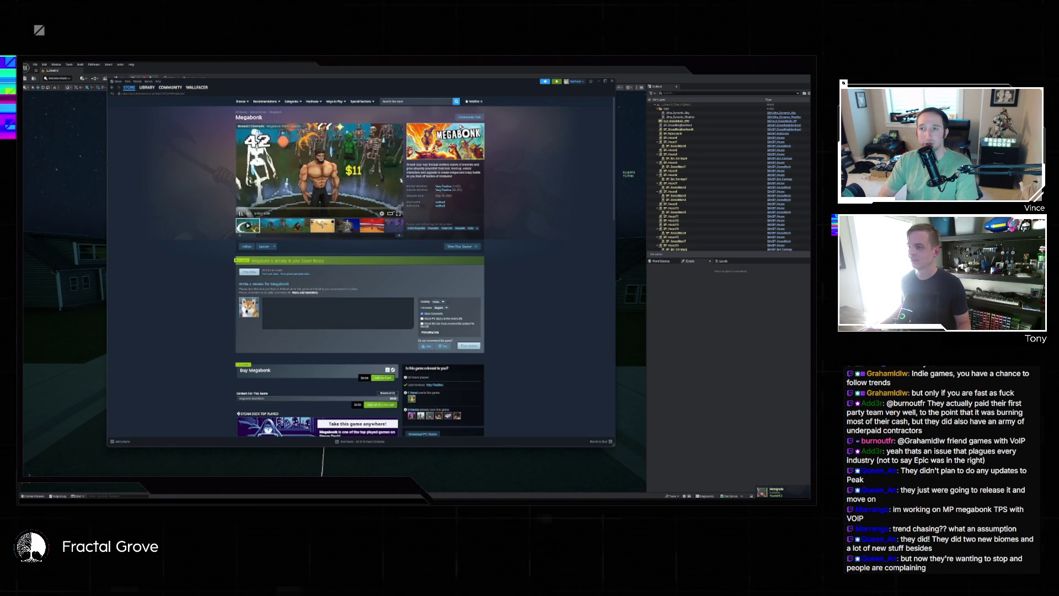
pyautogui.scroll(-5, 460, 136)
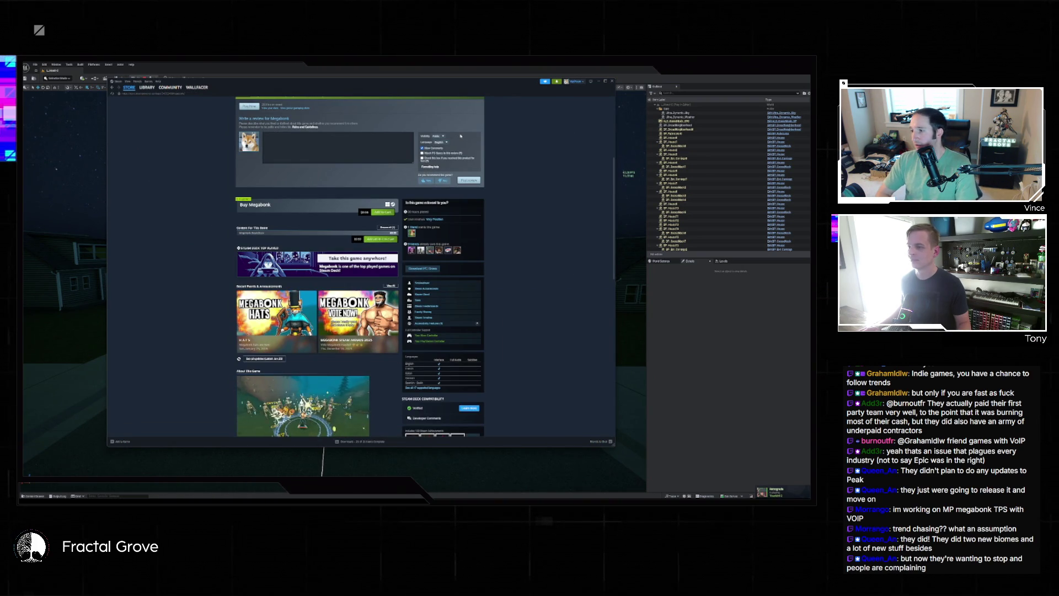
pyautogui.scroll(-3, 460, 139)
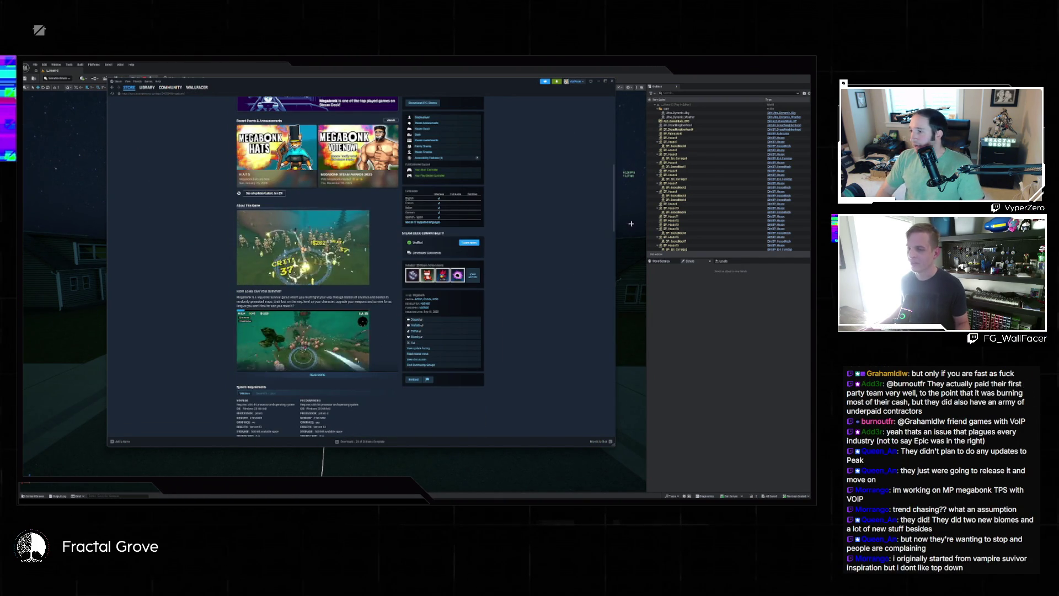
pyautogui.click(716, 305)
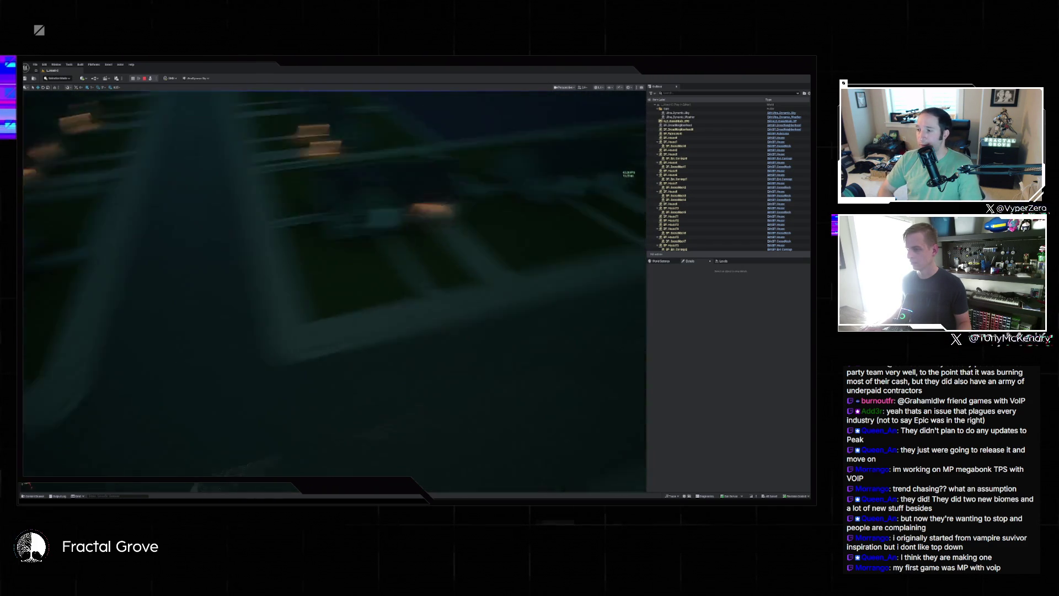
# Switch the viewport to Top view and frame a road intersection with its house lots
pyautogui.hotkey('alt', 'j')
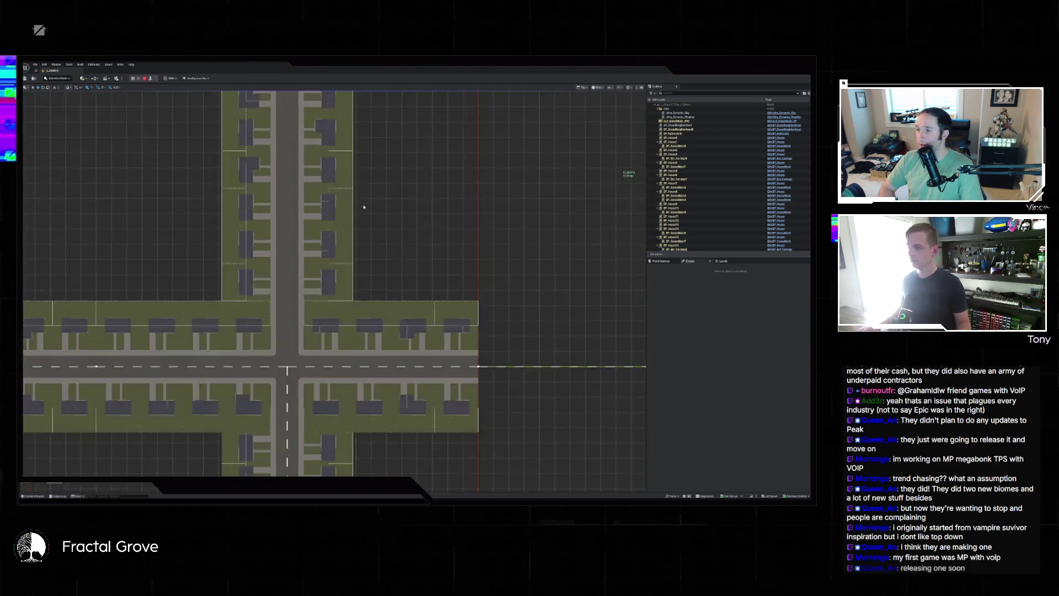
pyautogui.scroll(-5, 364, 207)
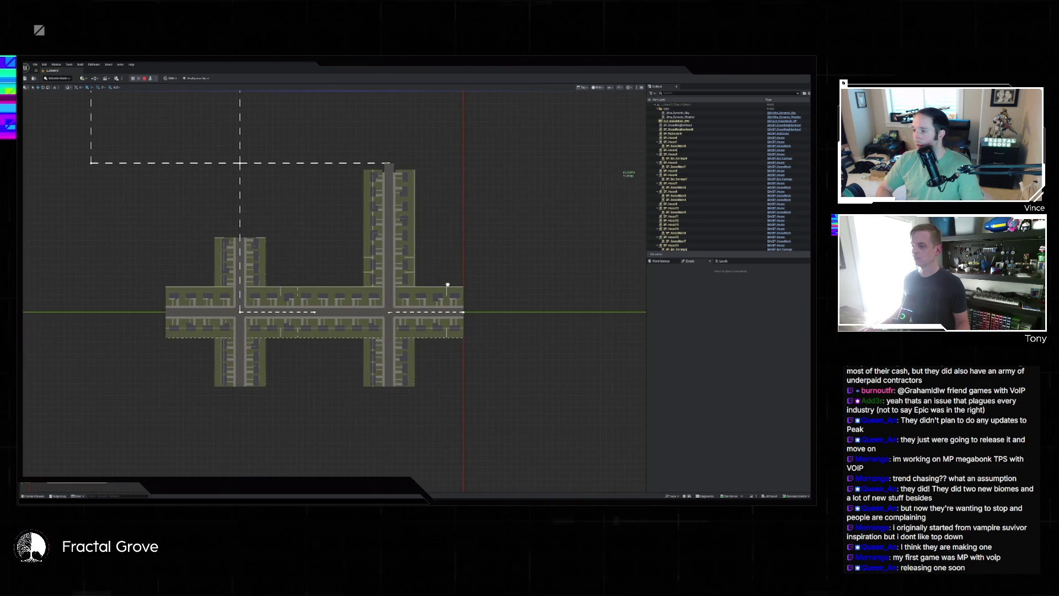
pyautogui.scroll(10, 415, 336)
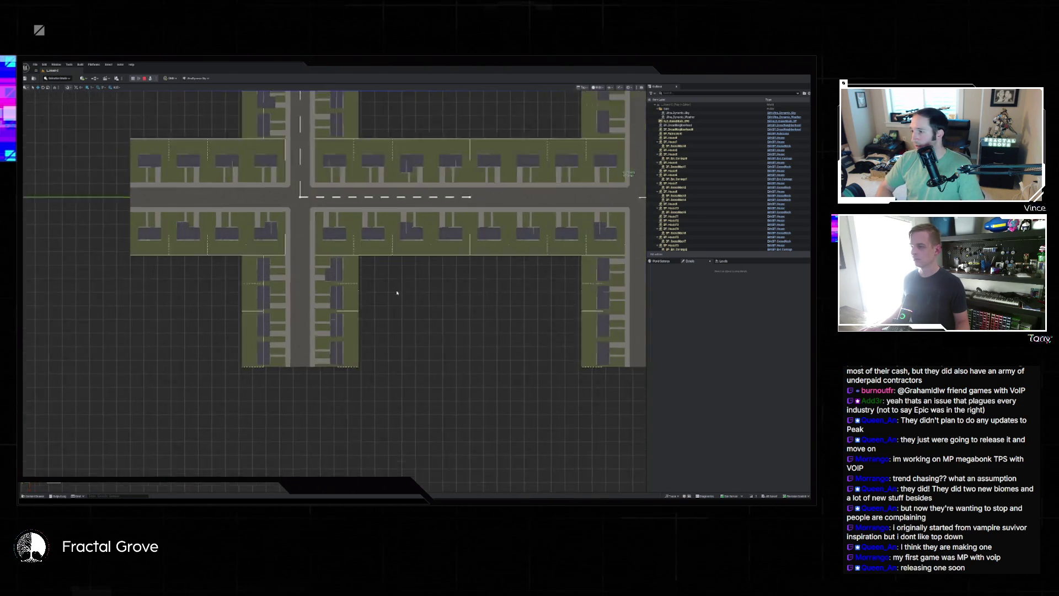
pyautogui.scroll(3, 370, 206)
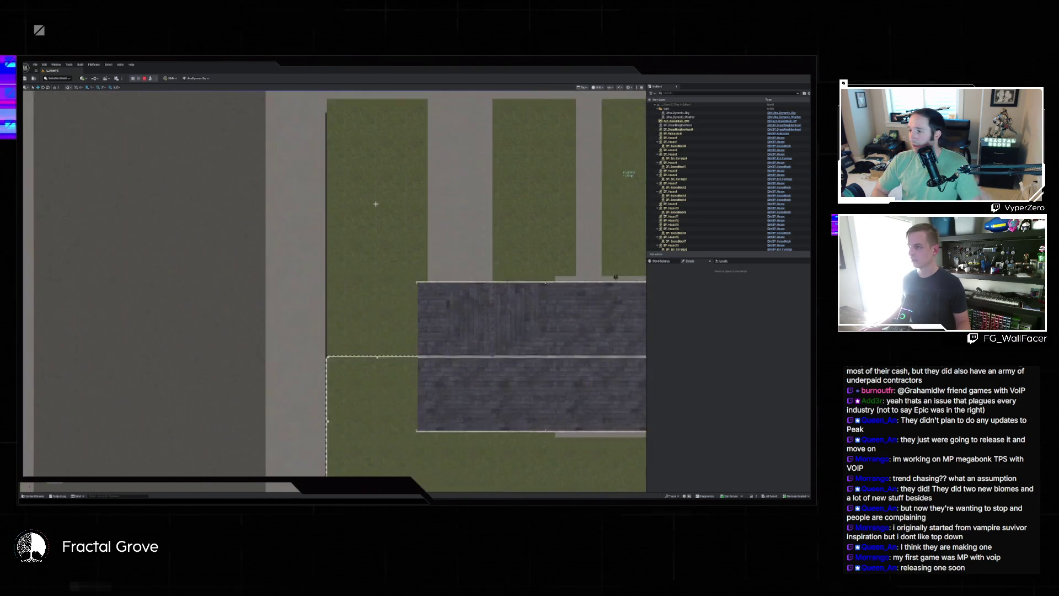
pyautogui.scroll(-4, 379, 216)
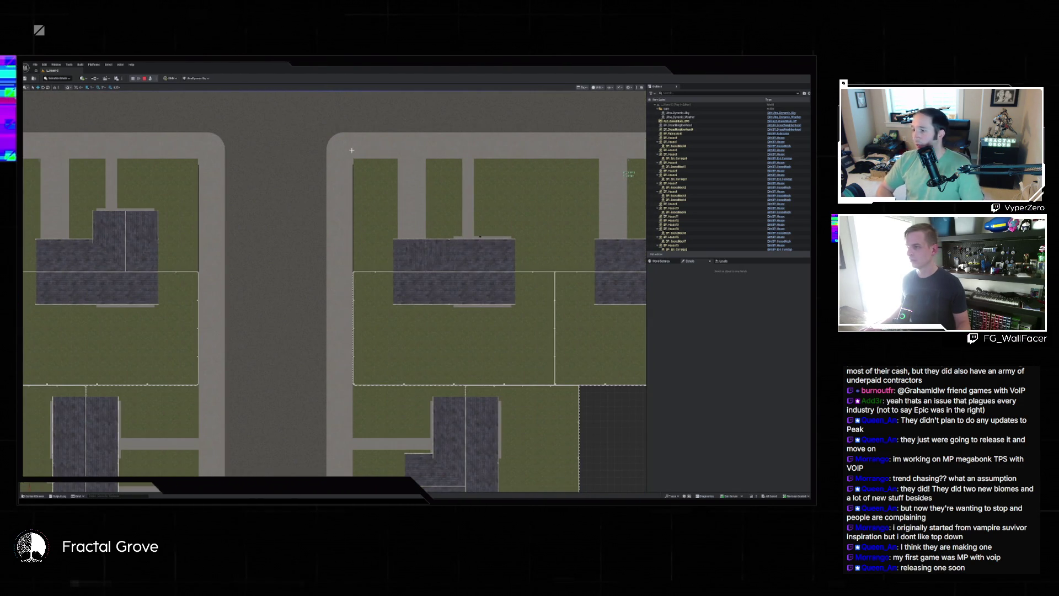
pyautogui.scroll(6, 351, 150)
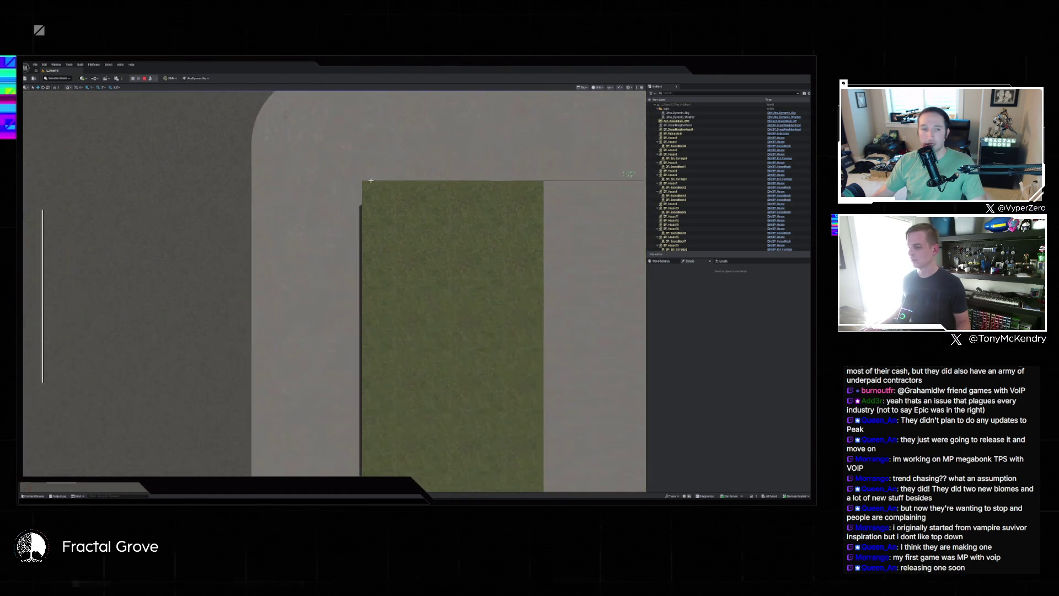
pyautogui.scroll(-6, 372, 174)
pyautogui.scroll(4, 365, 298)
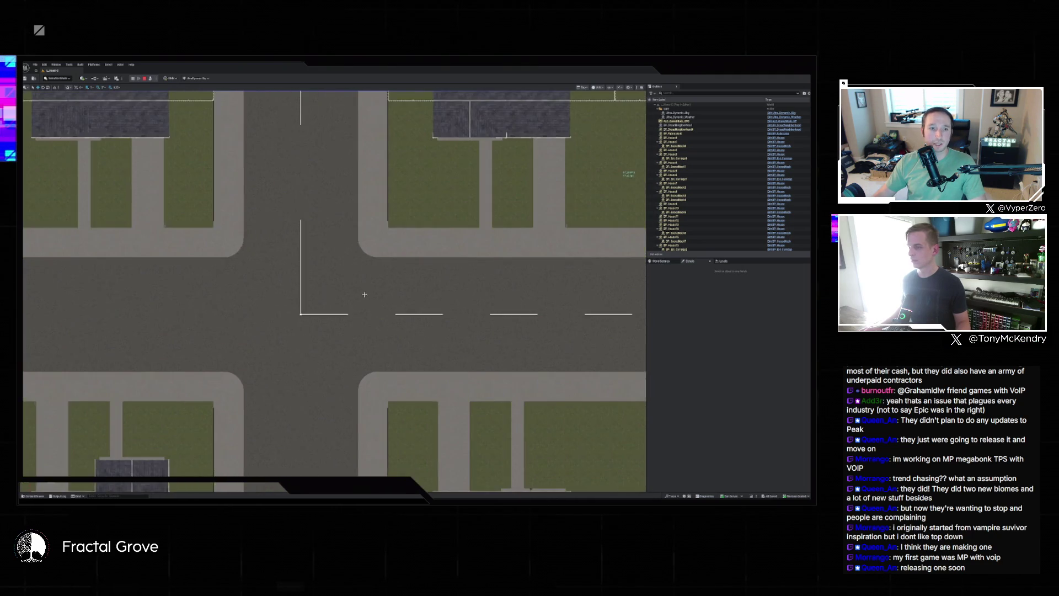
pyautogui.moveTo(364, 295); pyautogui.dragTo(402, 273)
pyautogui.moveTo(475, 273); pyautogui.dragTo(462, 312)
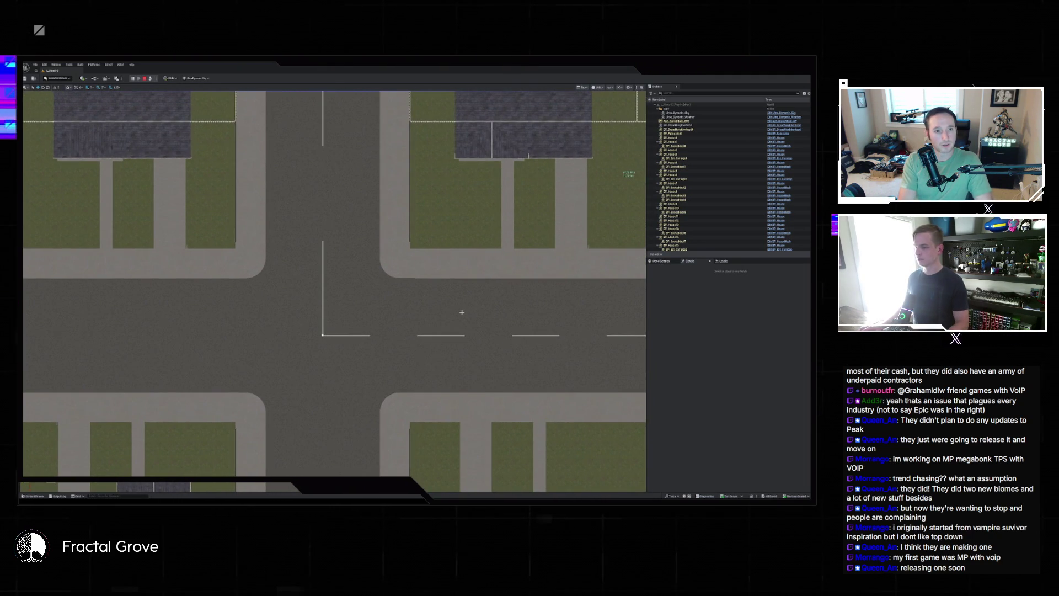
# Capture a region screenshot of the intersection and open the snip
pyautogui.press('super+shift+s')
pyautogui.moveTo(53, 86); pyautogui.dragTo(562, 484)
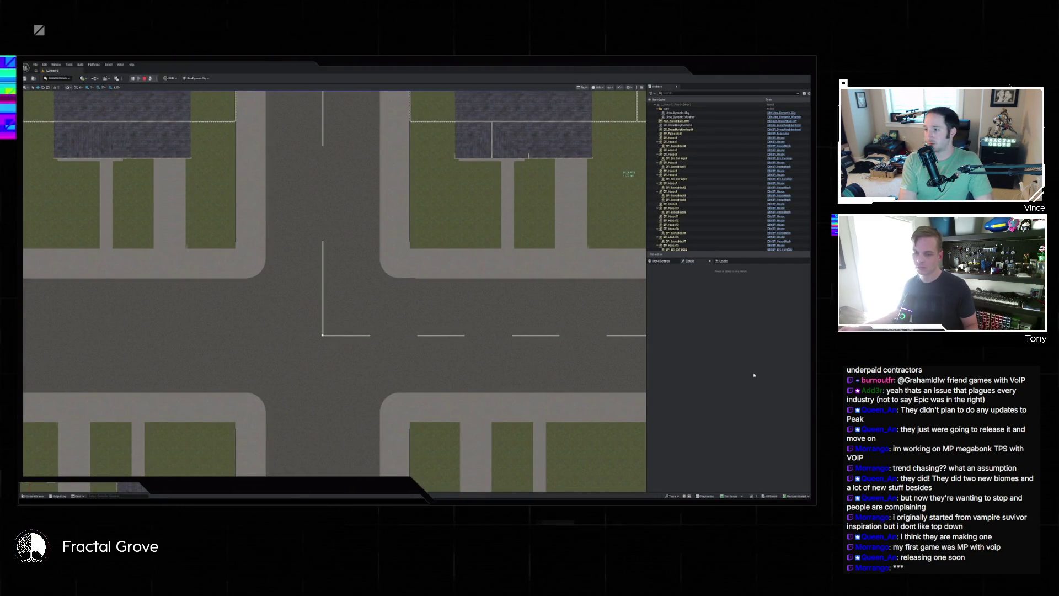
pyautogui.click(775, 457)
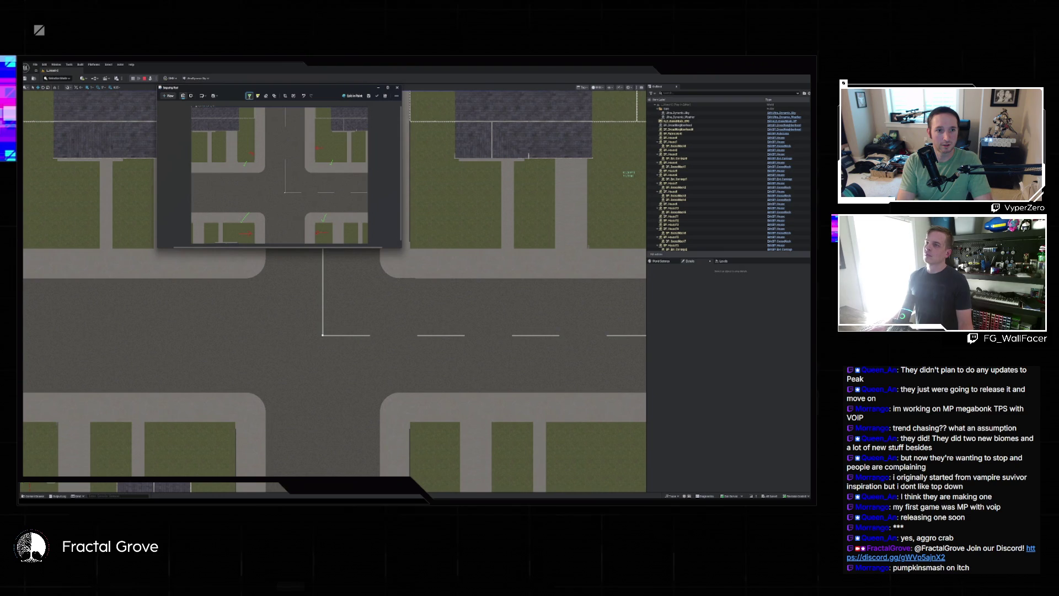
# Send Claude Code the intersection screenshot, reporting the fix worked in only one direction
pyautogui.hotkey('alt', 'Tab')
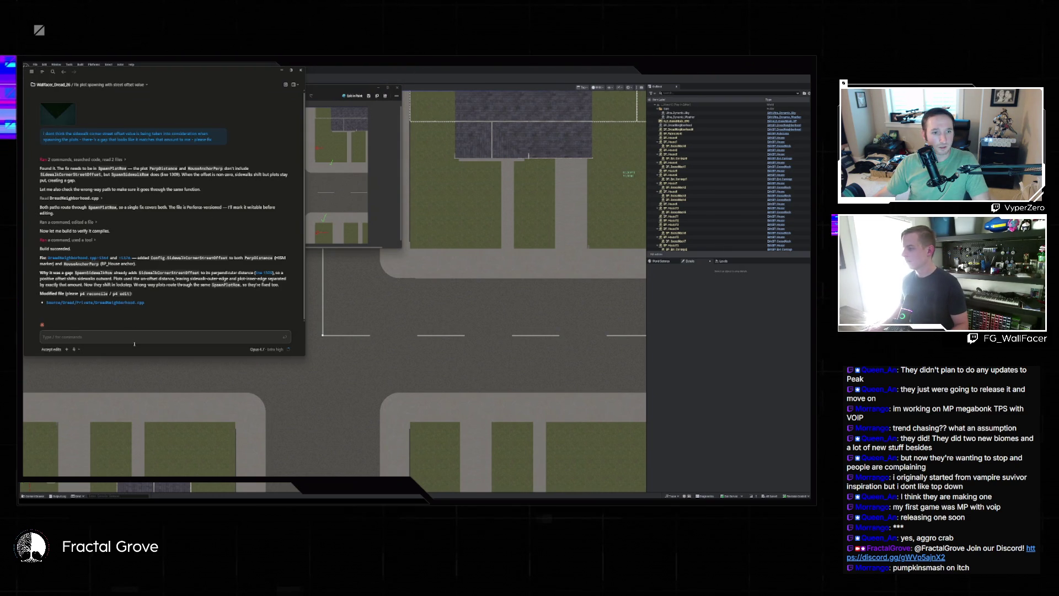
pyautogui.hotkey('ctrl', 'v')
pyautogui.write('seemed to fix')
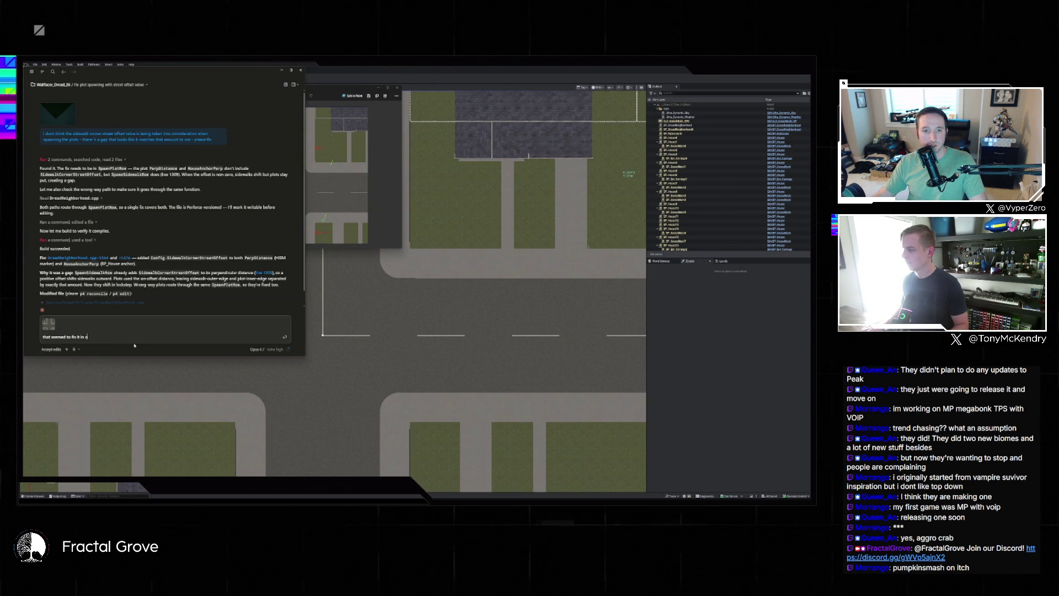
pyautogui.write(' but not the other')
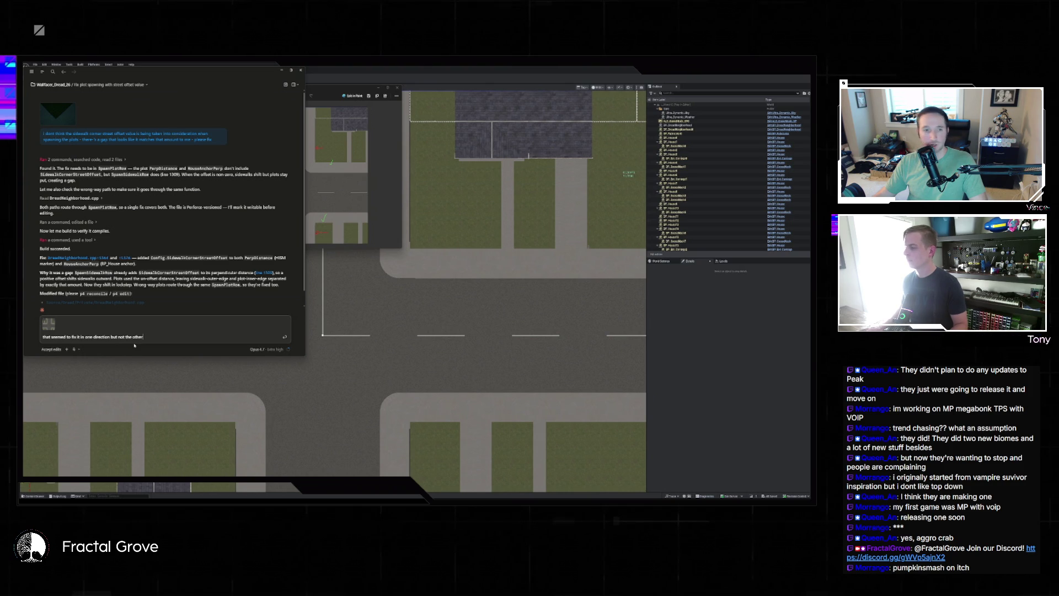
pyautogui.write('eenshot')
pyautogui.press('Return')
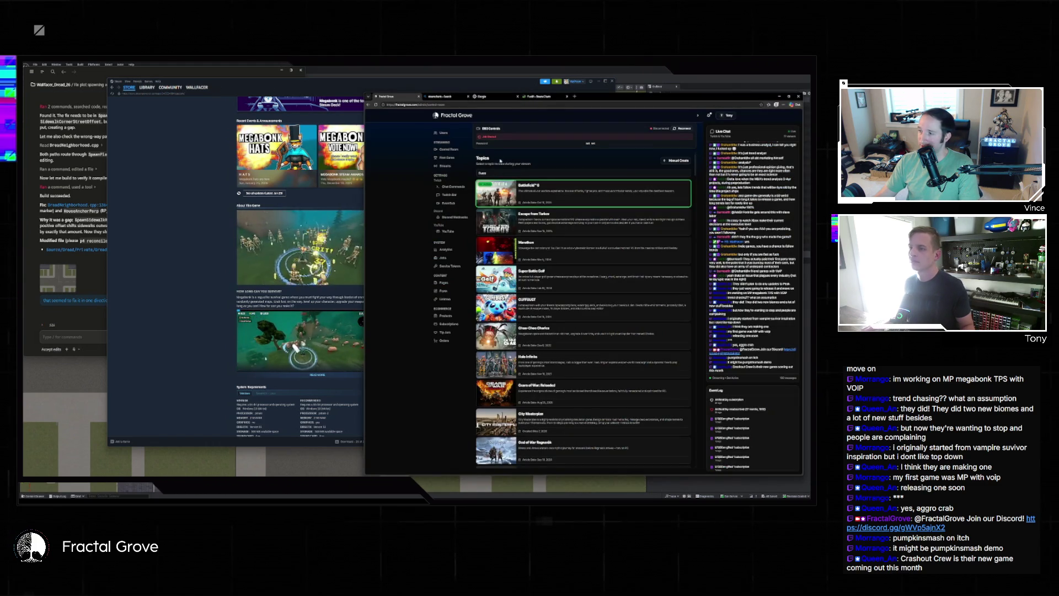
# Replace the topic search text, add Crashout Crew from the results, and make it active
pyautogui.hotkey('ctrl', 'a')
pyautogui.write('cod')
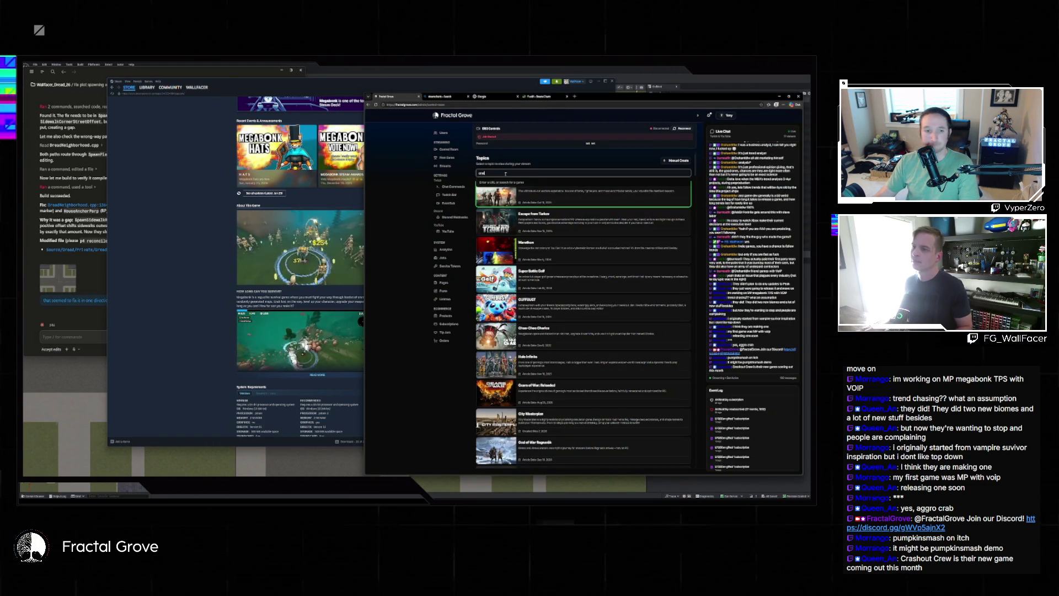
pyautogui.click(661, 192)
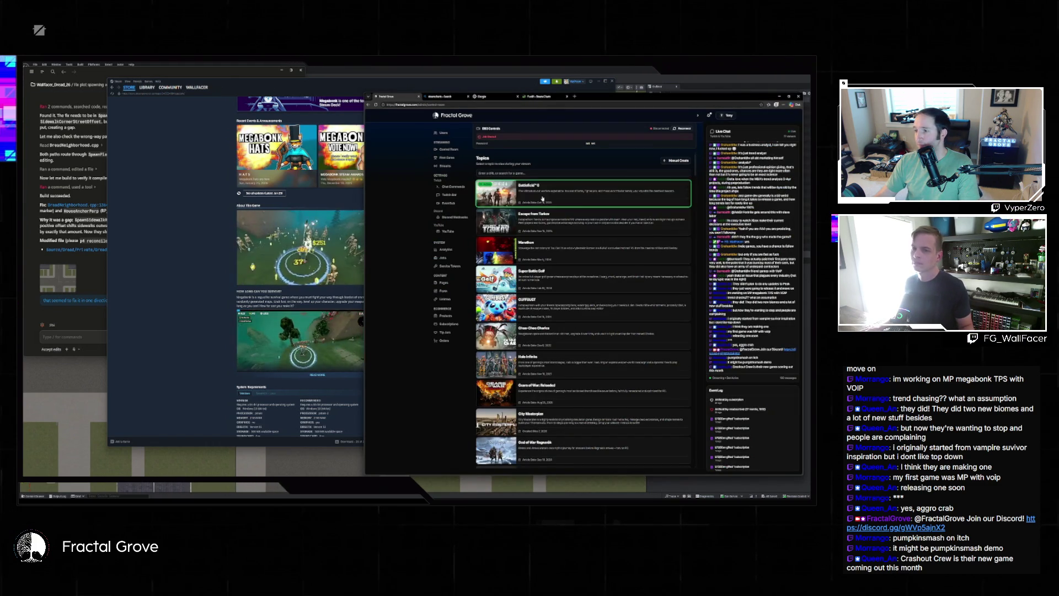
pyautogui.click(685, 198)
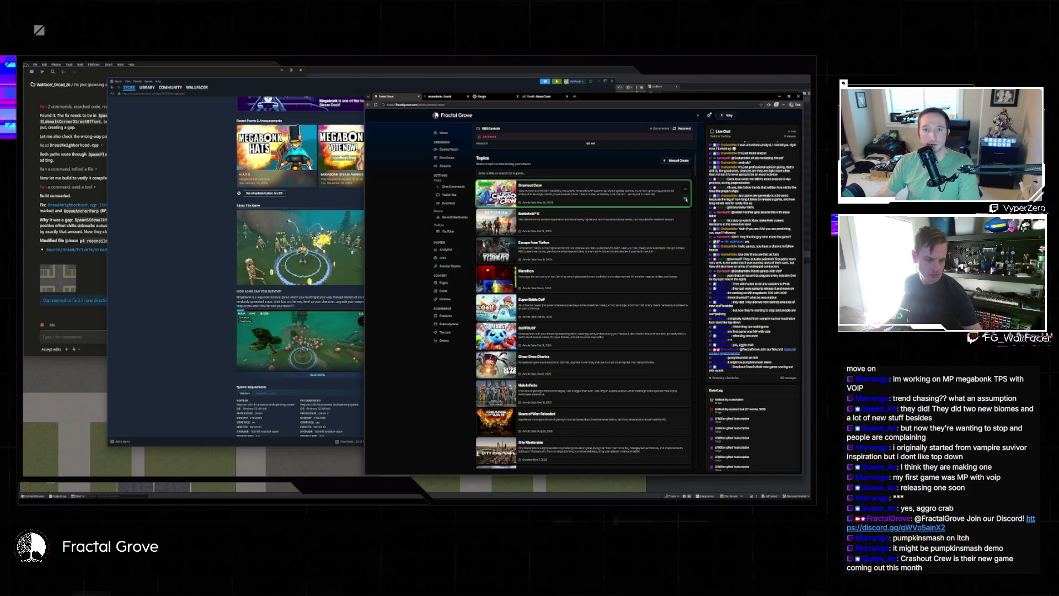
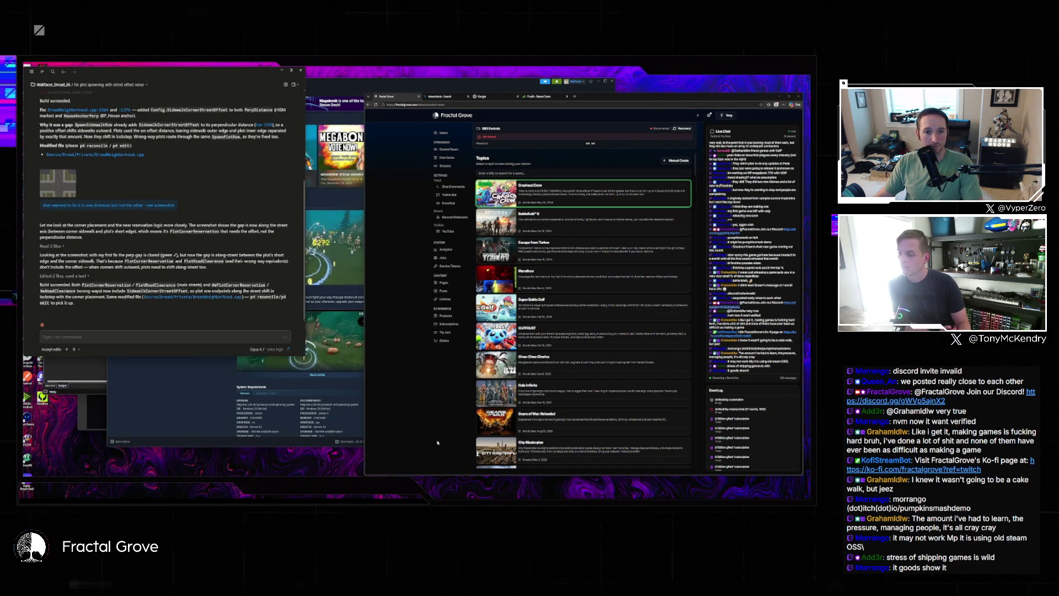
# Leave the Claude plot-spacing conversation and switch to the Unreal Editor window
pyautogui.moveTo(472, 500)
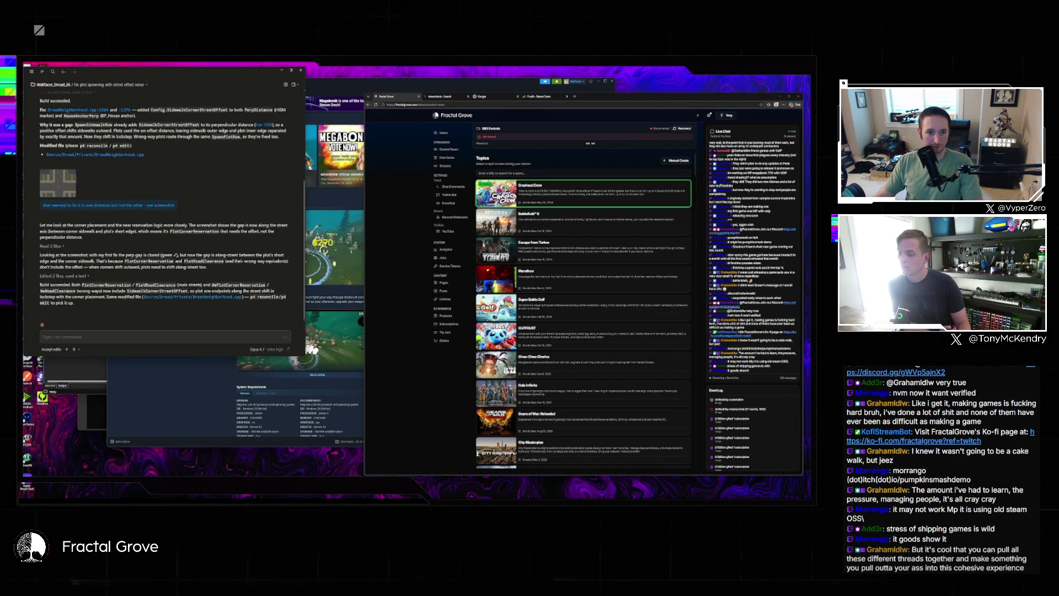
pyautogui.hotkey('alt', 'Tab')
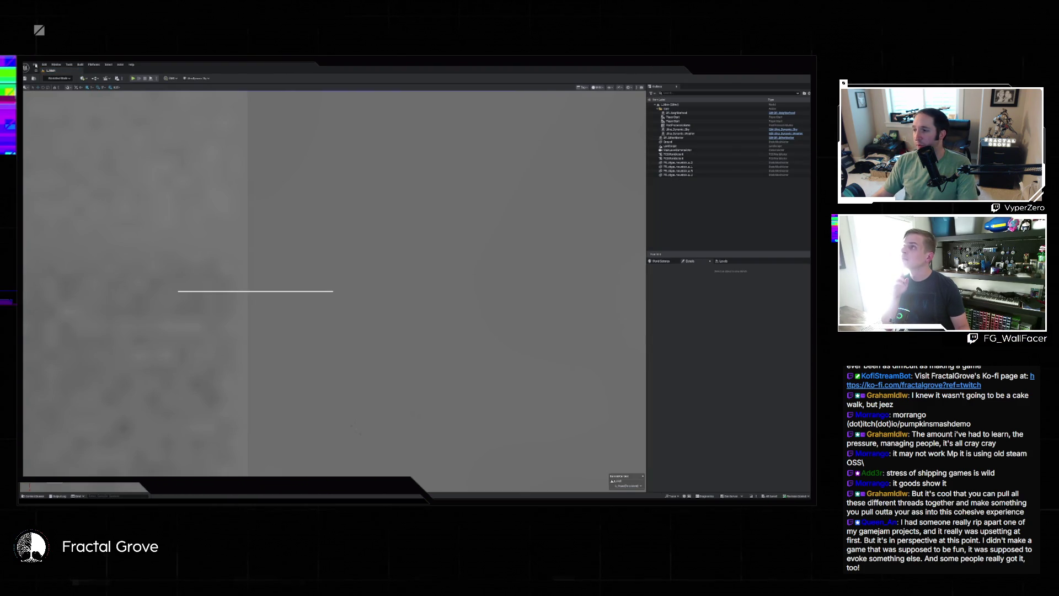
pyautogui.click(35, 65)
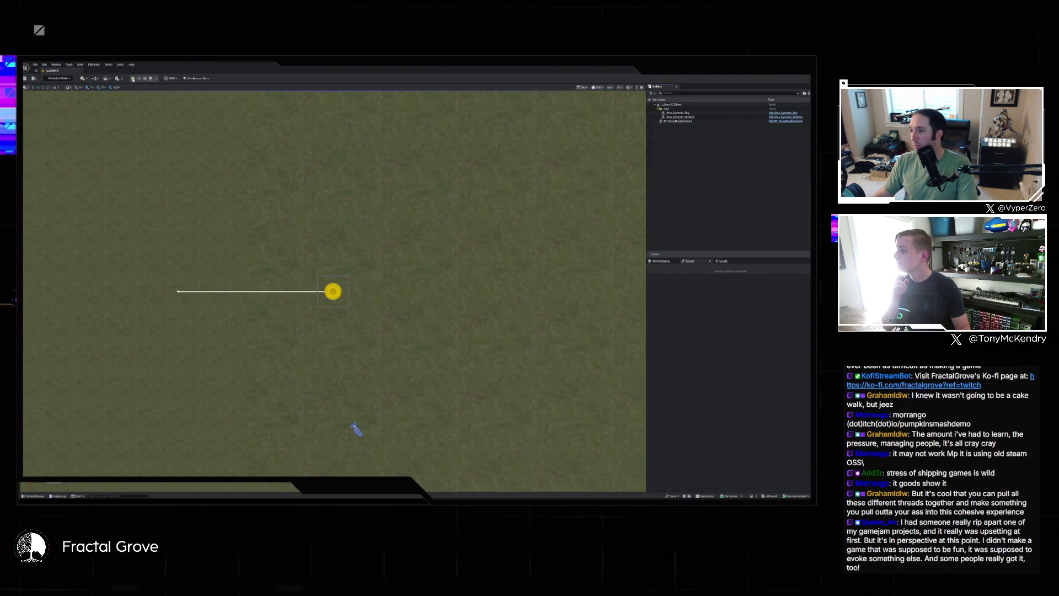
pyautogui.hotkey('alt', 'p')
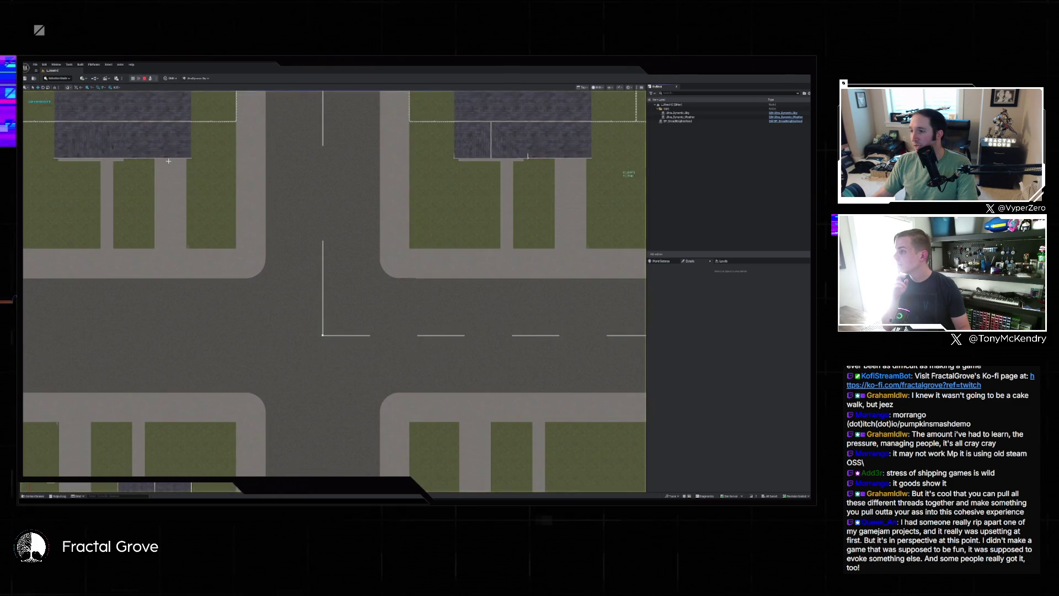
pyautogui.scroll(-6, 168, 161)
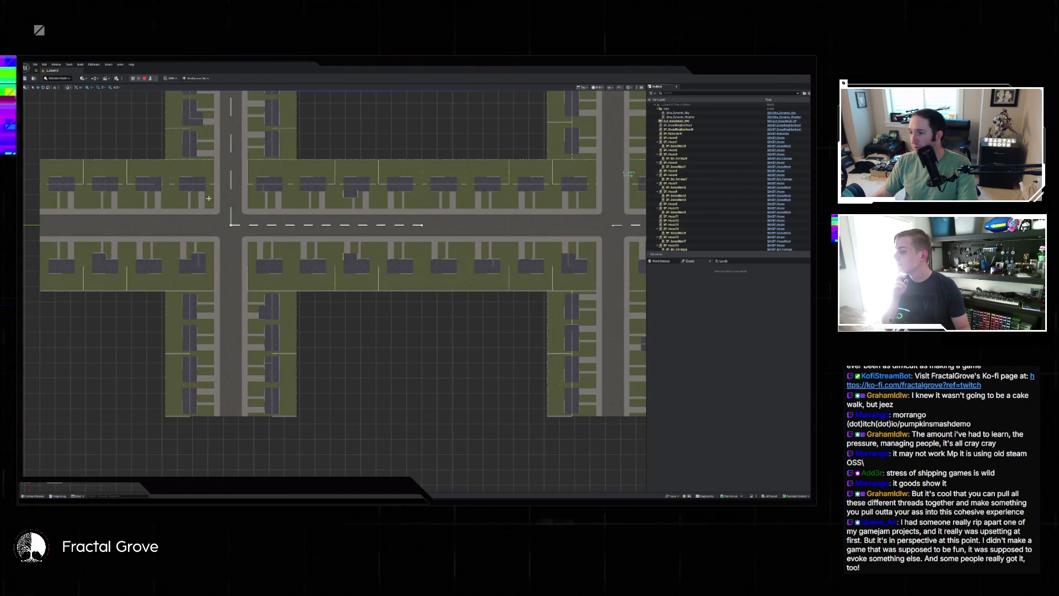
pyautogui.scroll(4, 208, 198)
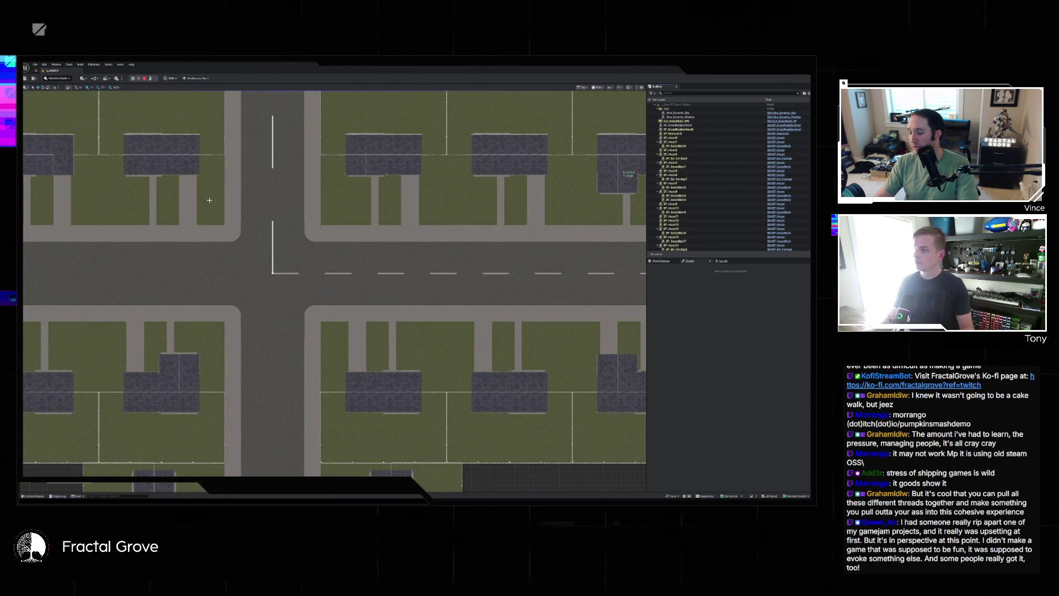
pyautogui.hotkey('alt', 'g')
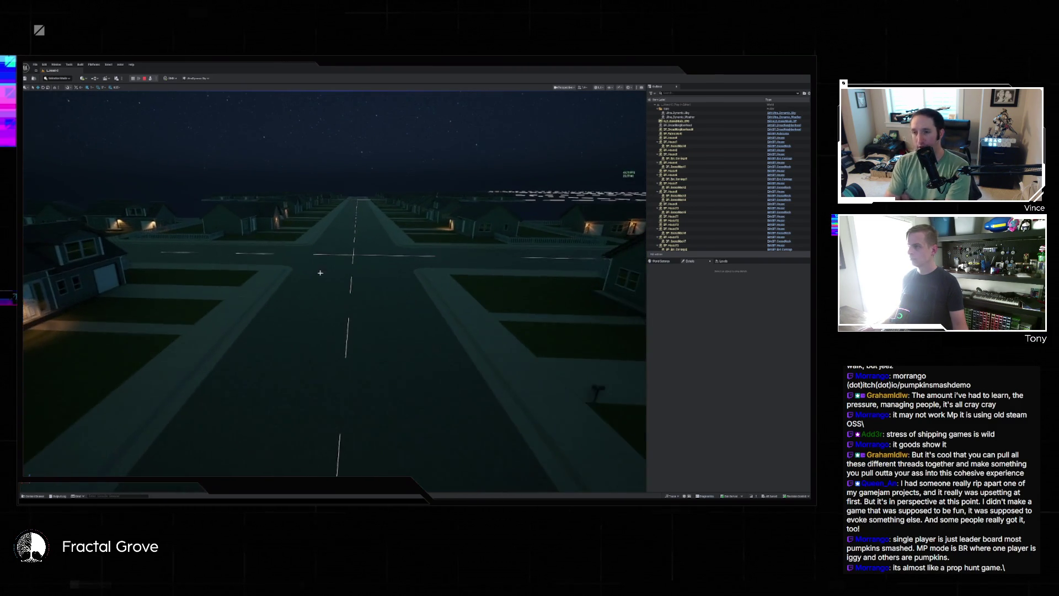
pyautogui.press('Escape')
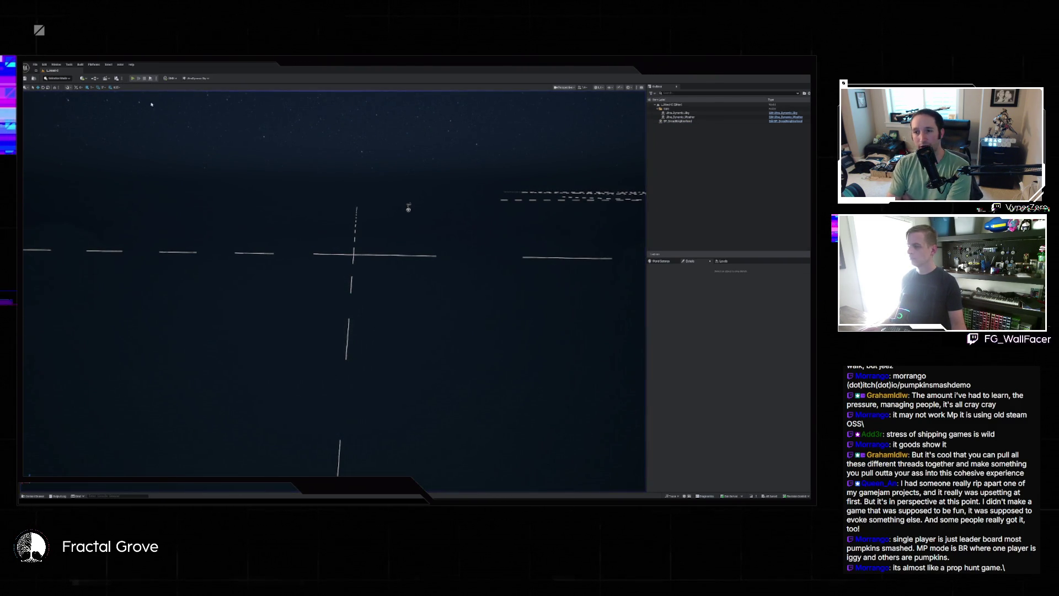
pyautogui.click(133, 78)
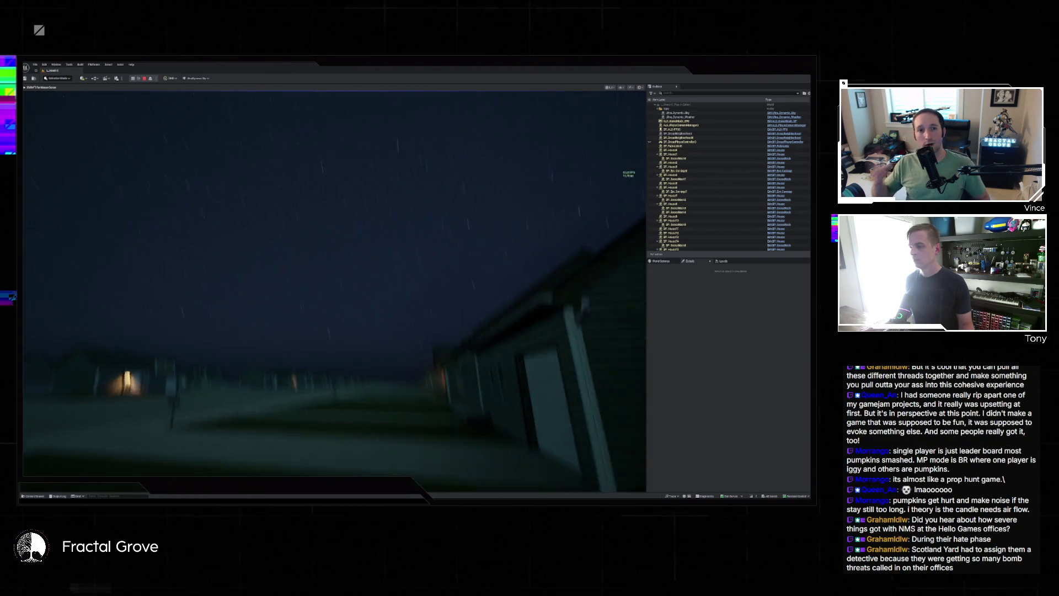
pyautogui.press('super')
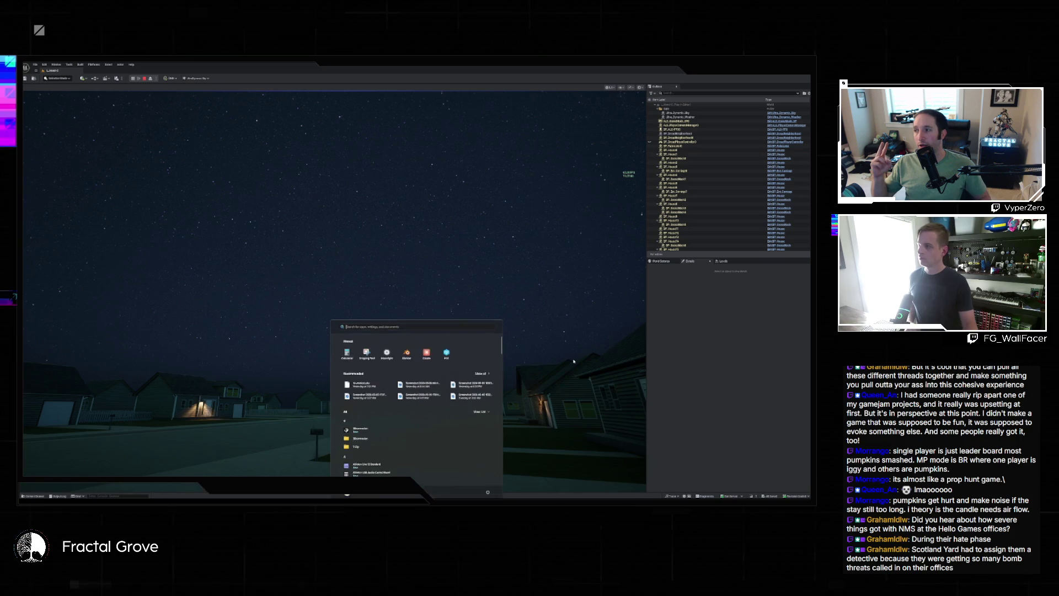
pyautogui.click(144, 79)
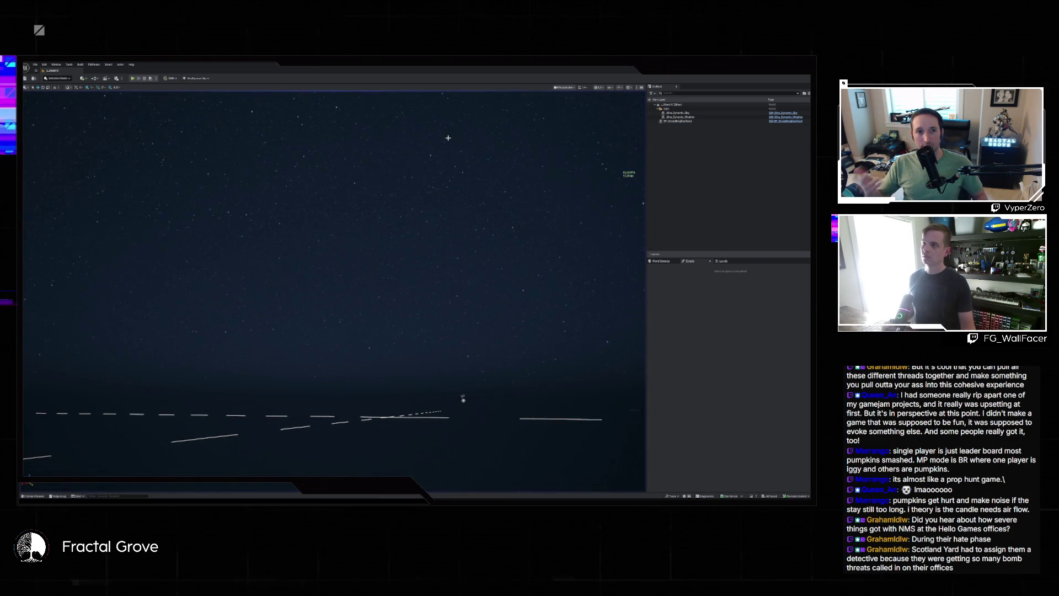
# Bring the Claude chat with the sidewalk-offset fix back in front of the level
pyautogui.hotkey('alt', 'Tab')
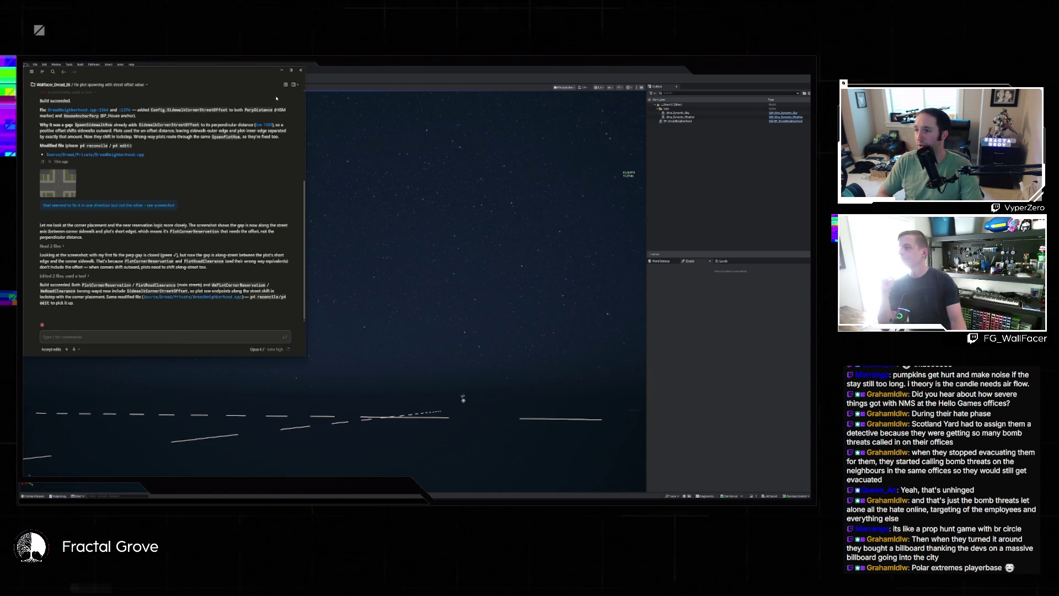
# Start a new empty Claude session from the sessions sidebar
pyautogui.click(42, 71)
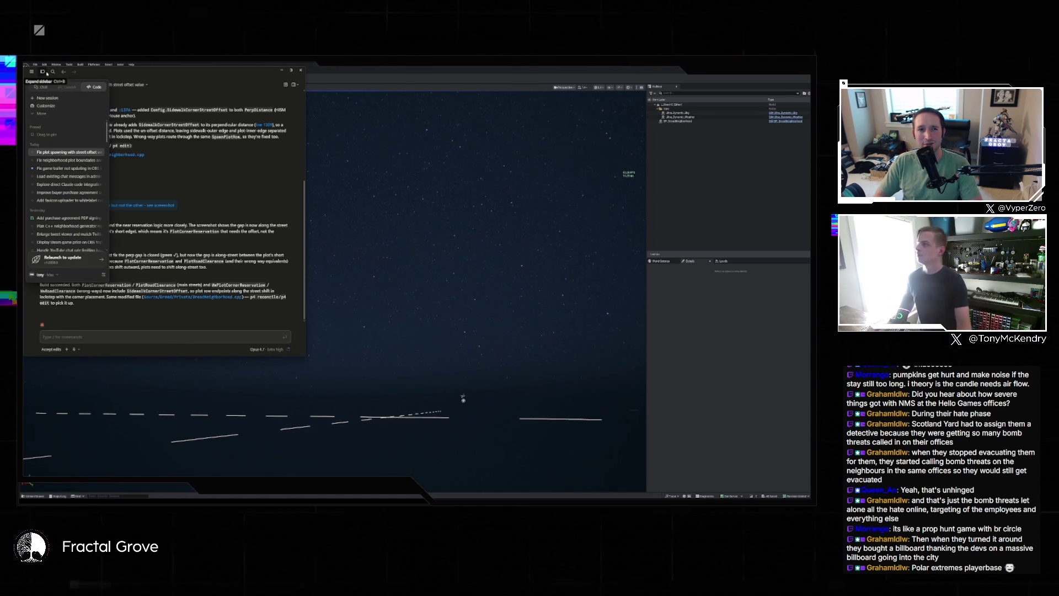
pyautogui.click(47, 98)
pyautogui.click(153, 224)
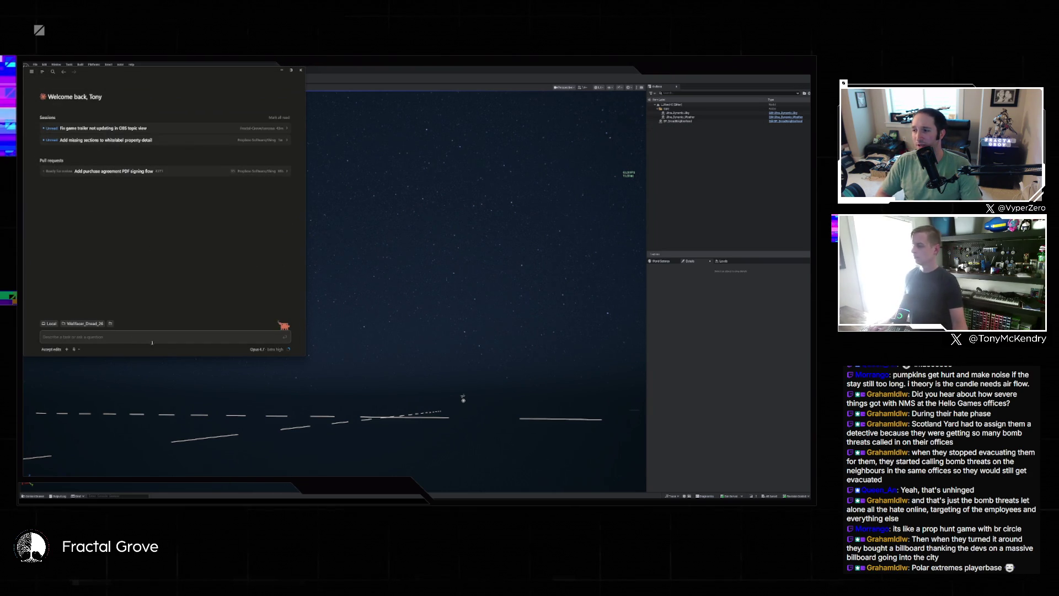
# Ask Claude why each neighbourhood prompt takes 5+ minutes and whether documentation size is the cause
pyautogui.write('Our neighborhood rebuild')
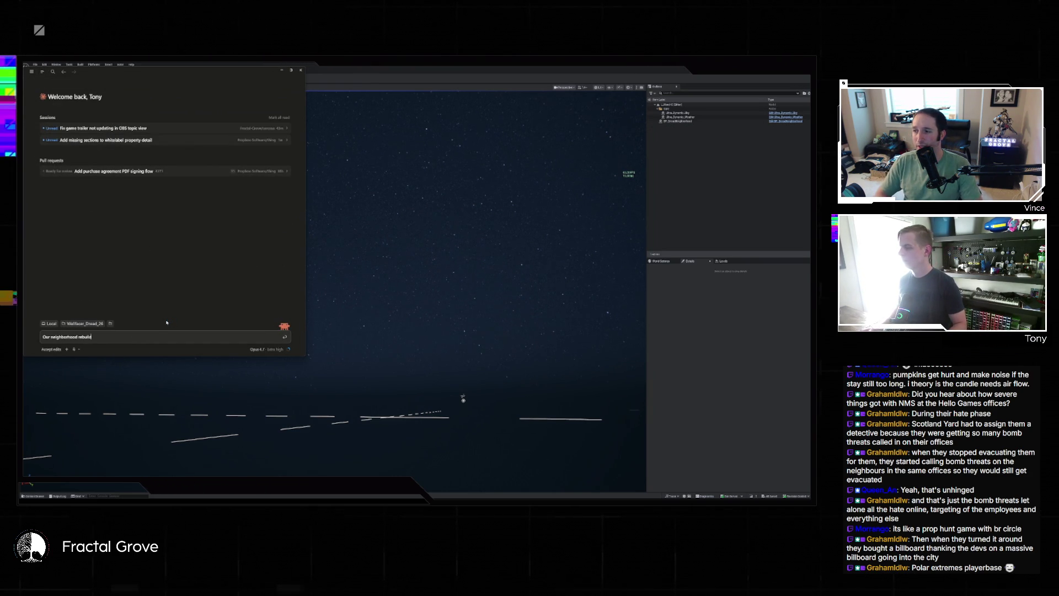
pyautogui.write("t it's")
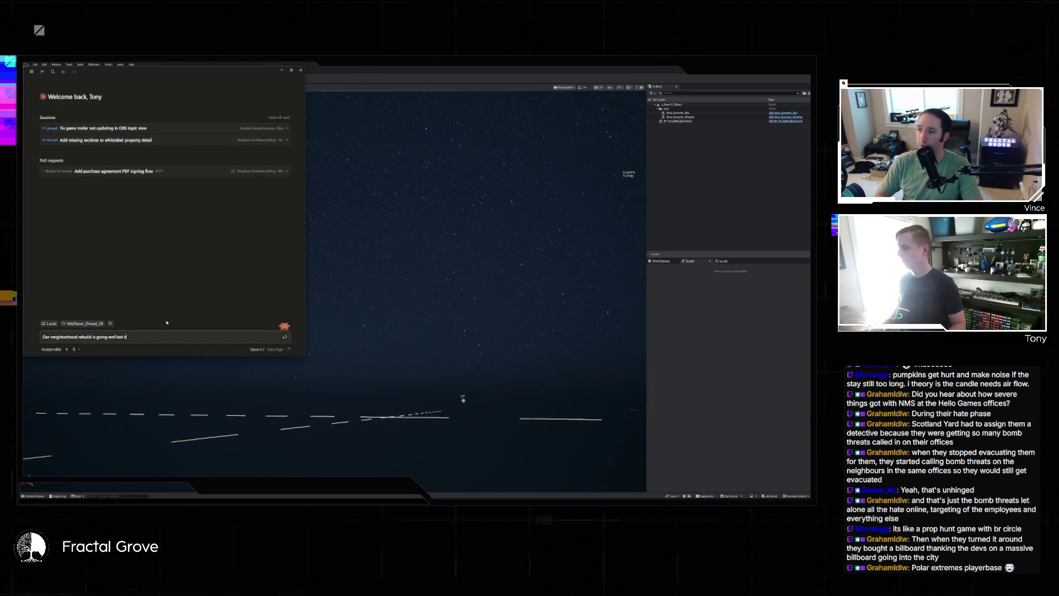
pyautogui.write('y taking 5+ mins')
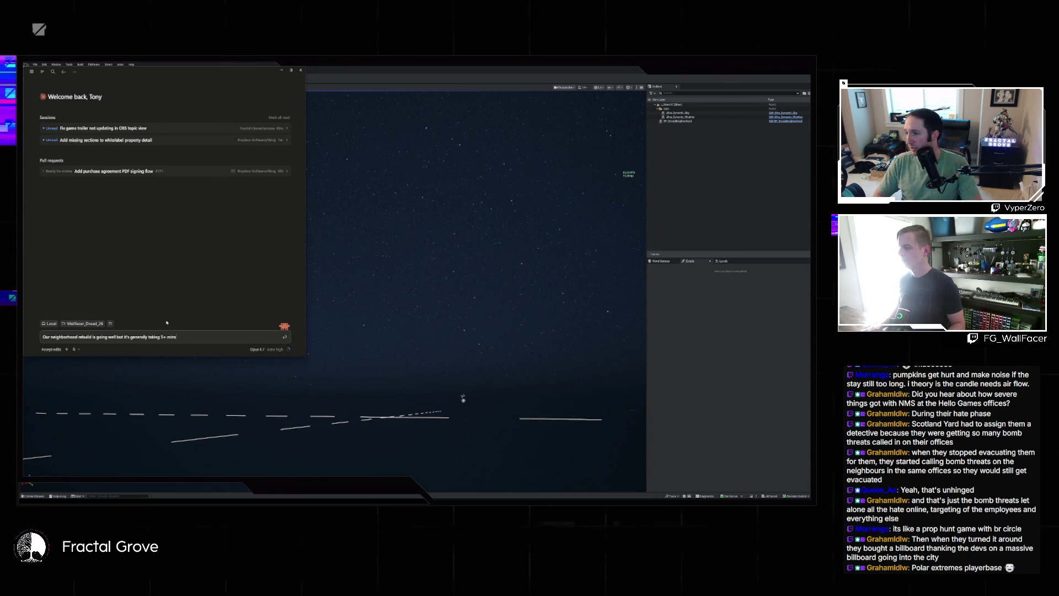
pyautogui.write(' every time i run a prompt - i assume this si')
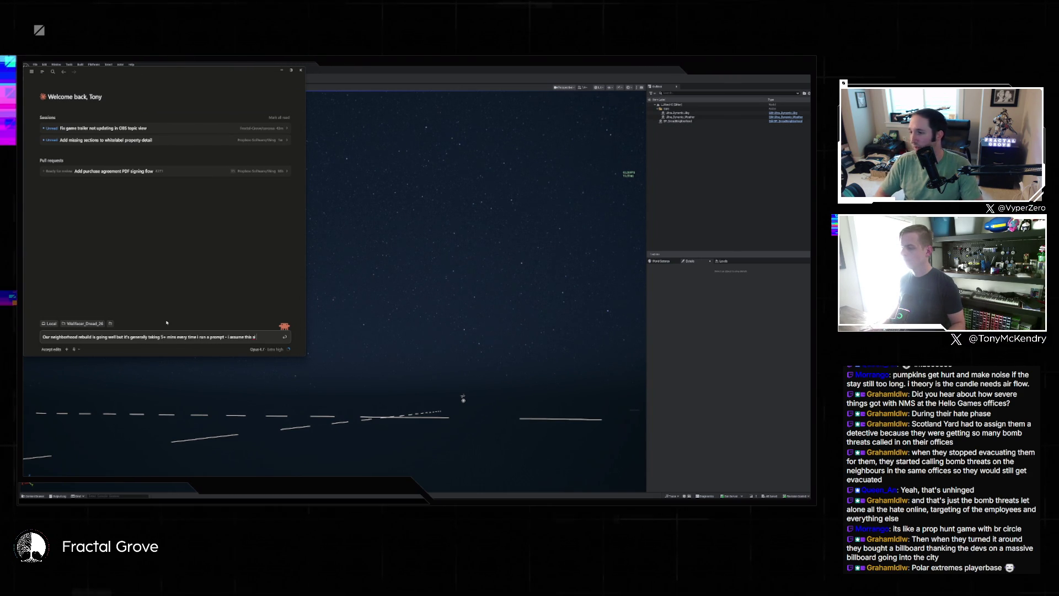
pyautogui.press('BackSpace')
pyautogui.write('because of')
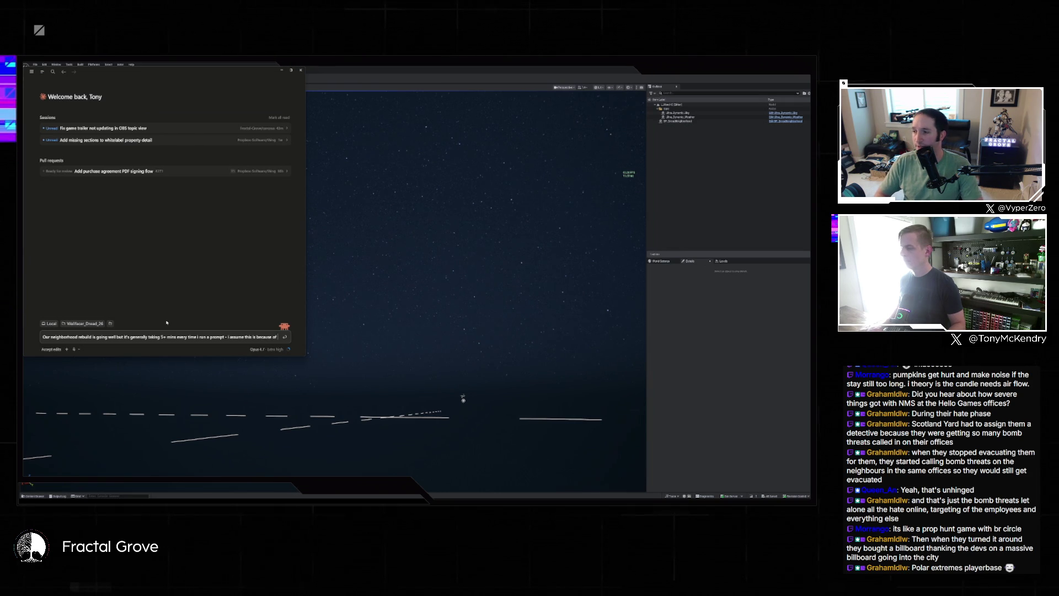
pyautogui.write('how large our documentation has gotten? is')
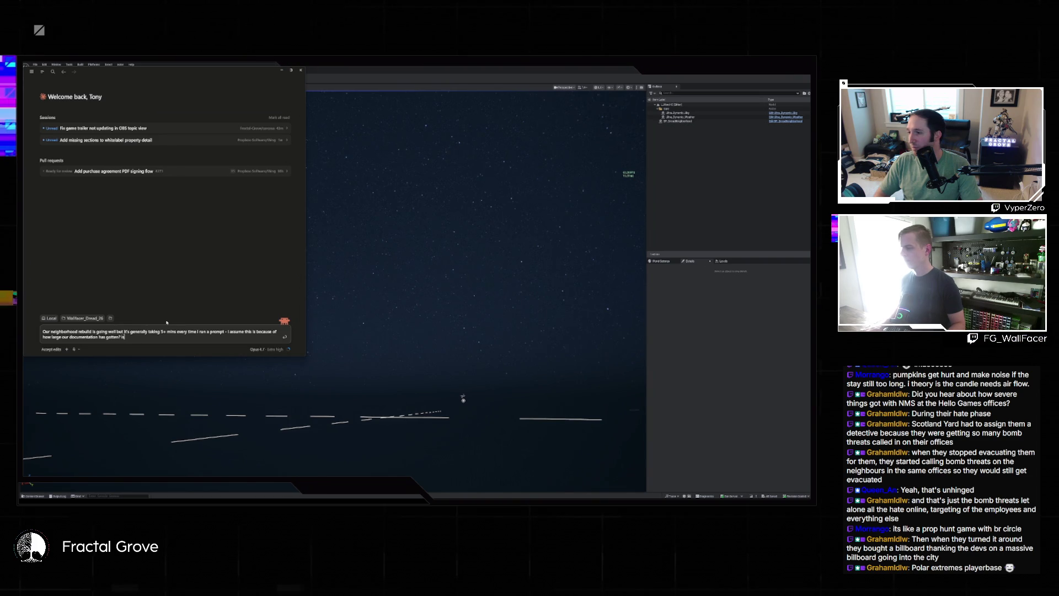
pyautogui.write('  there anything we can t')
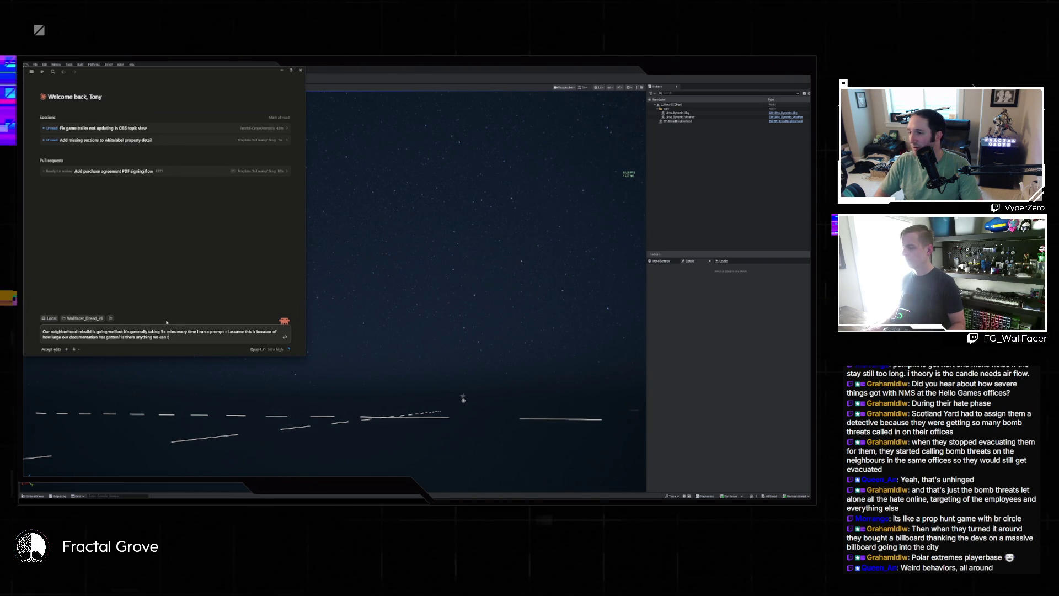
pyautogui.write('do to speed up iterat')
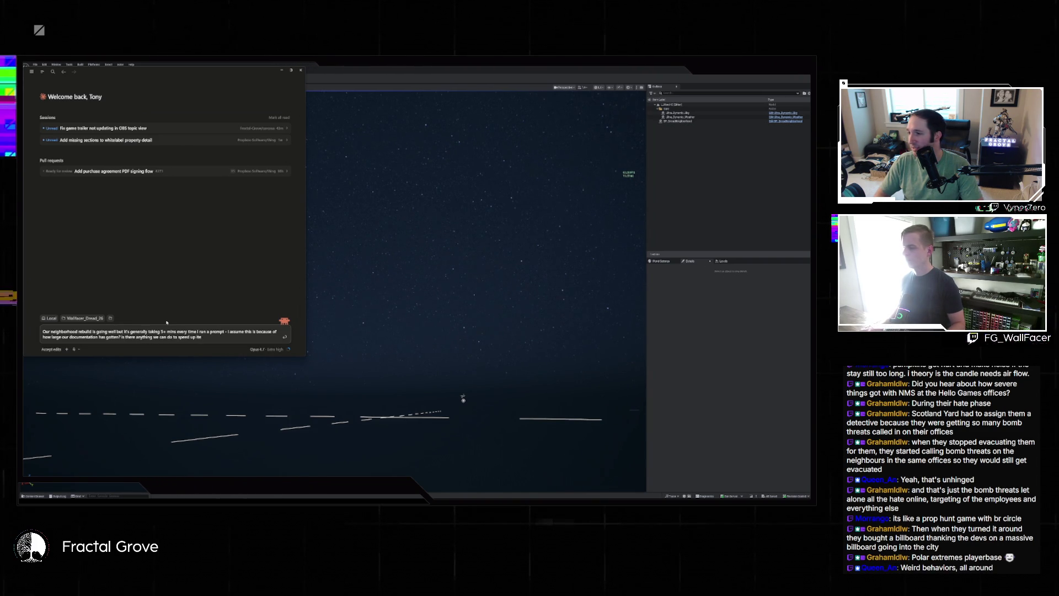
pyautogui.write('ion time?')
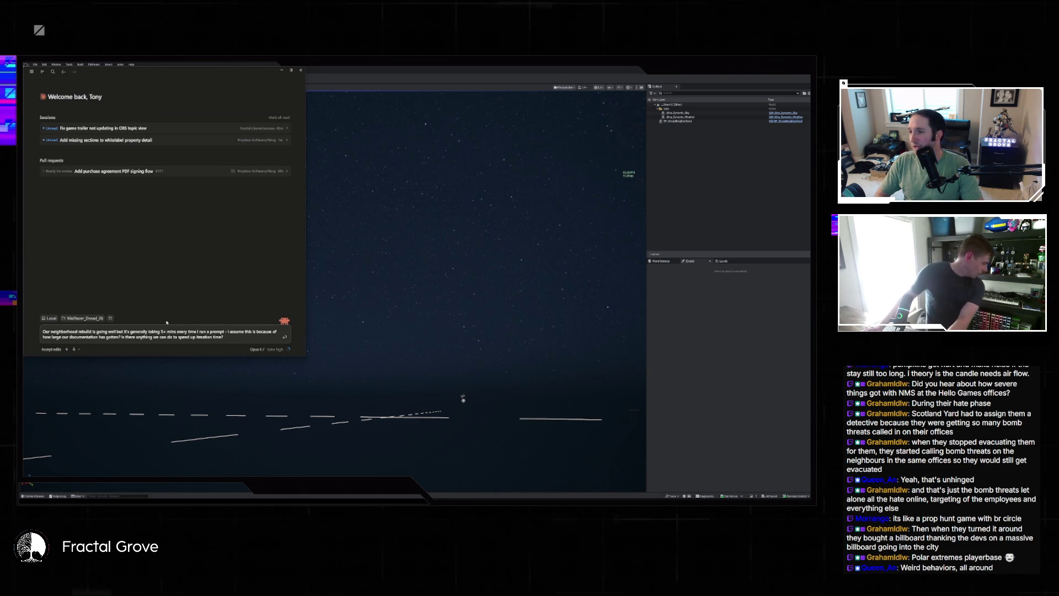
pyautogui.press('Return')
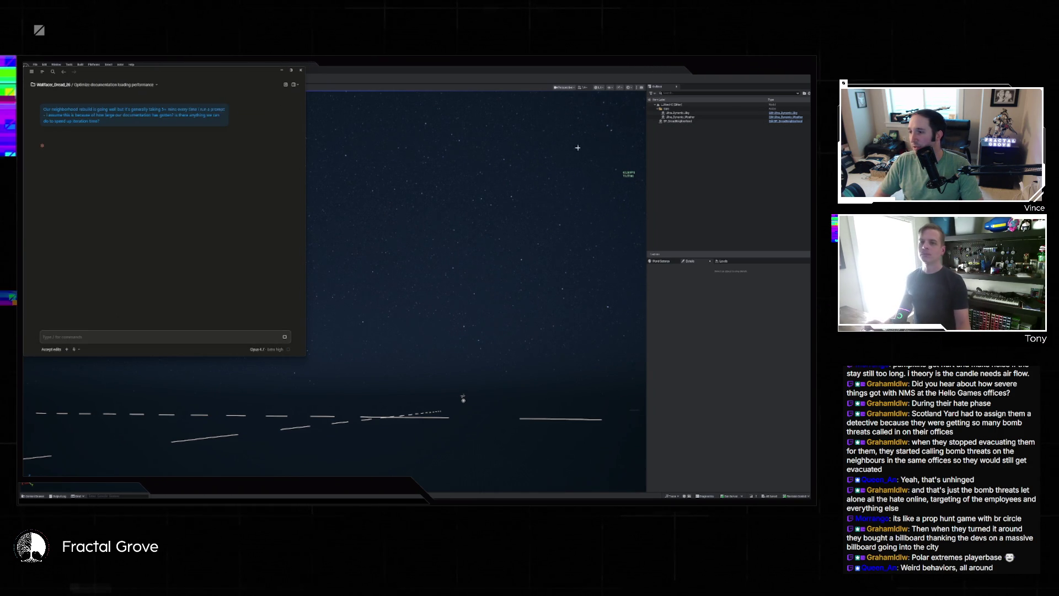
# Bring the Unreal night level to the front and allow Claude's pending command once
pyautogui.click(795, 76)
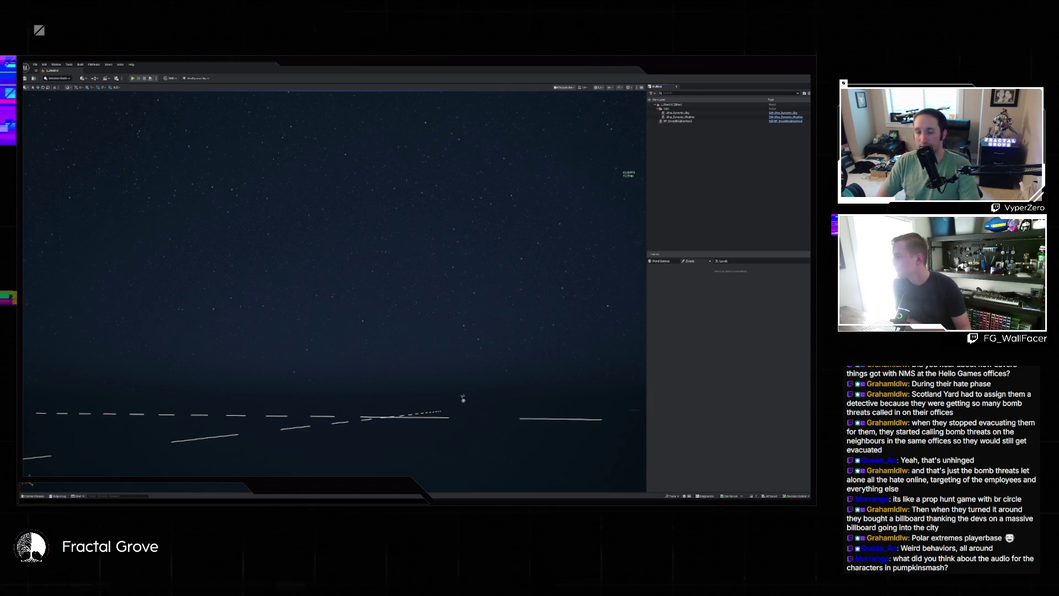
pyautogui.click(792, 488)
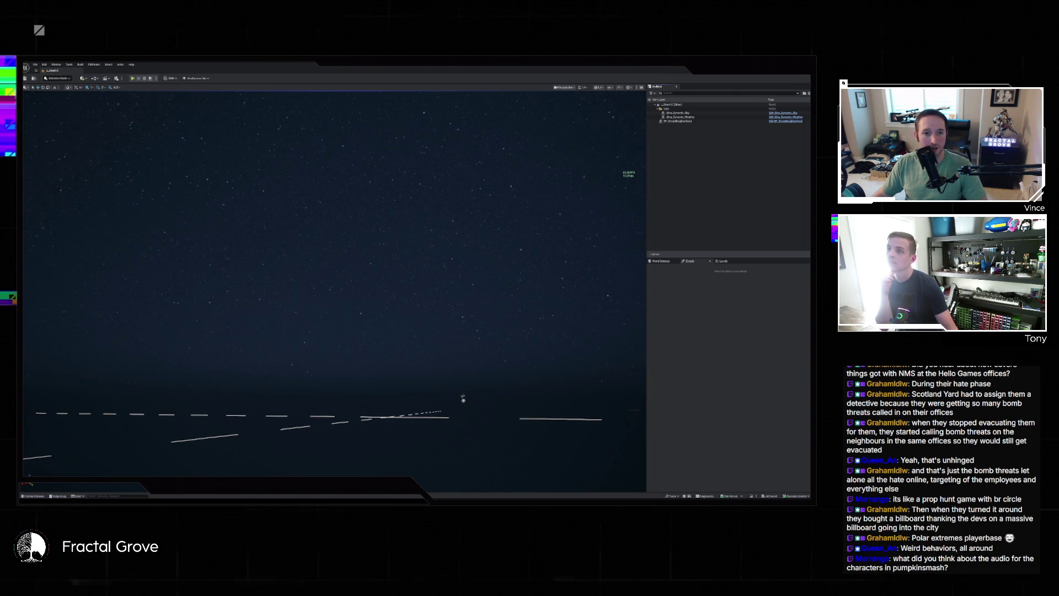
# Approve Claude's project check, always allow its docs-size check, then paste the link into the Fractal Grove topics page
pyautogui.hotkey('alt', 'Tab')
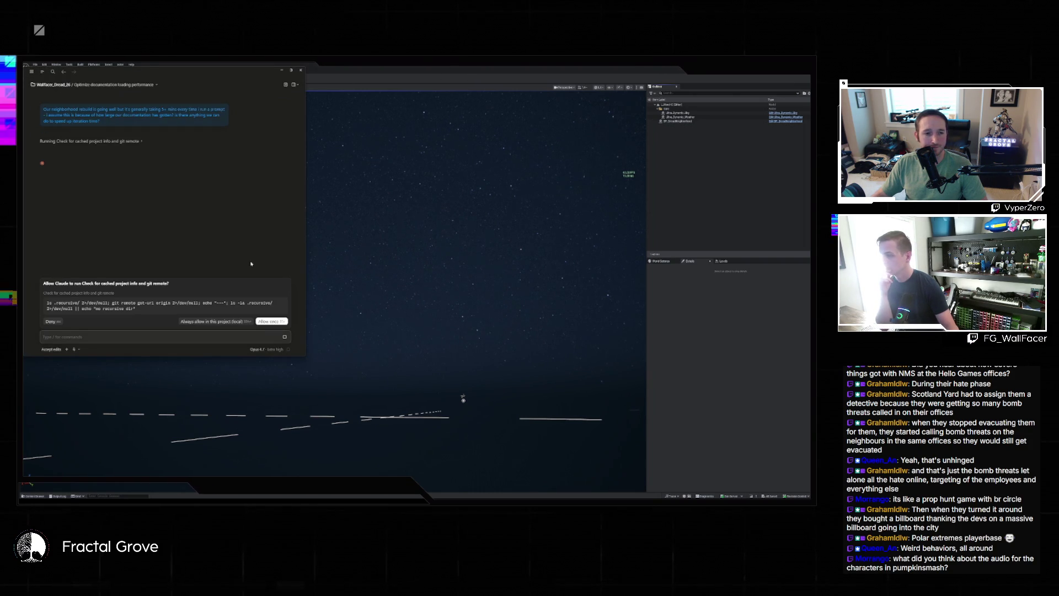
pyautogui.press('Return')
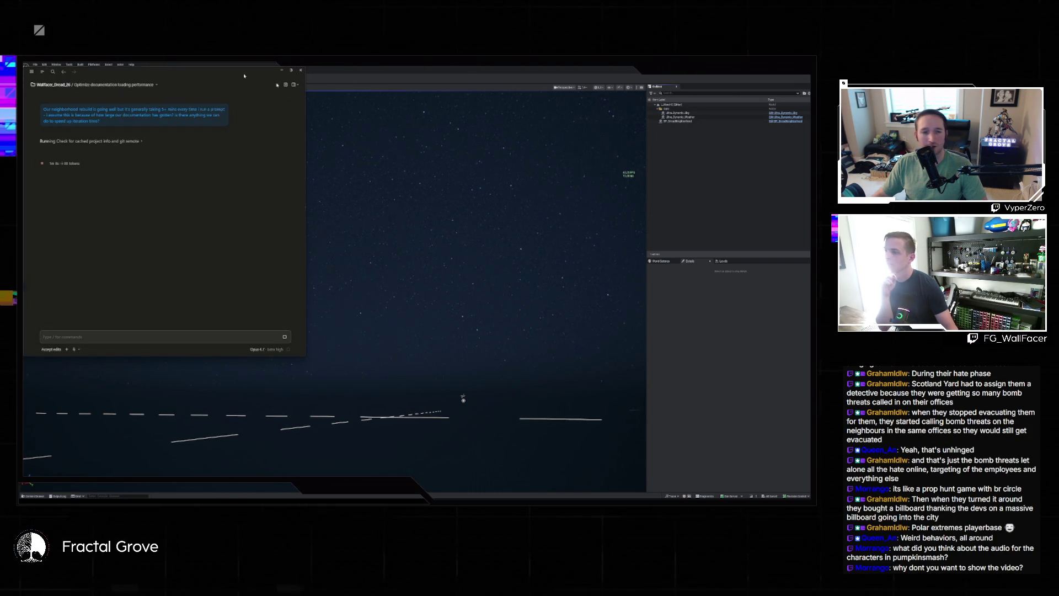
pyautogui.moveTo(233, 75); pyautogui.dragTo(477, 146)
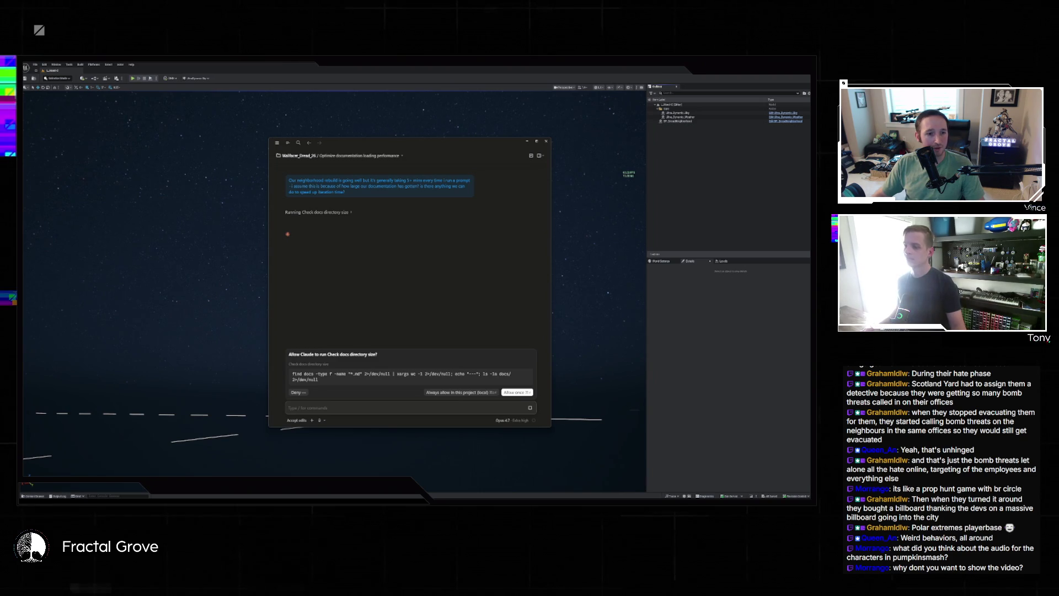
pyautogui.click(455, 392)
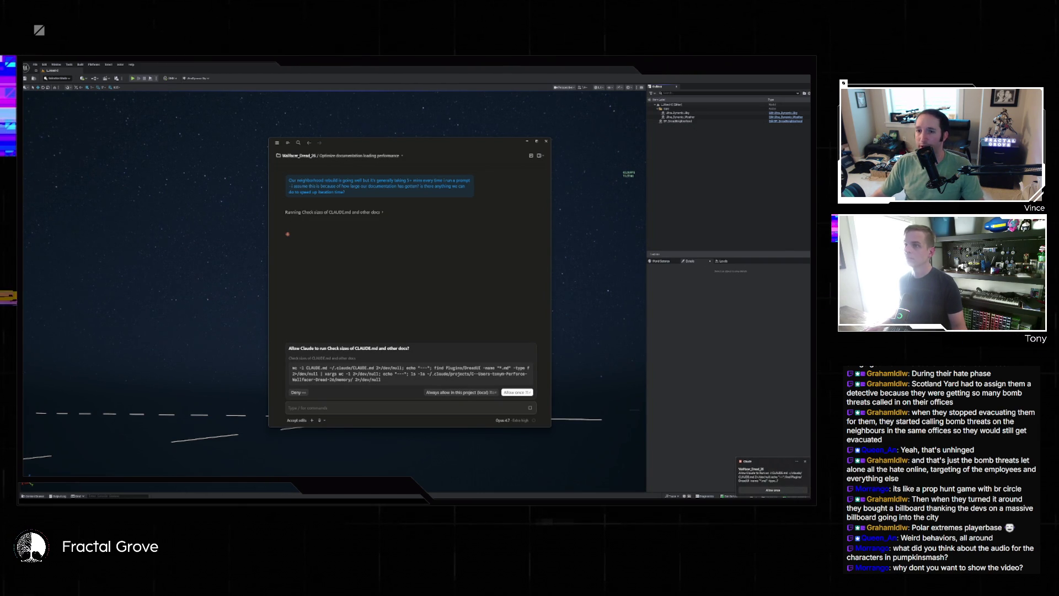
pyautogui.hotkey('alt', 'Tab')
pyautogui.hotkey('ctrl', 'v')
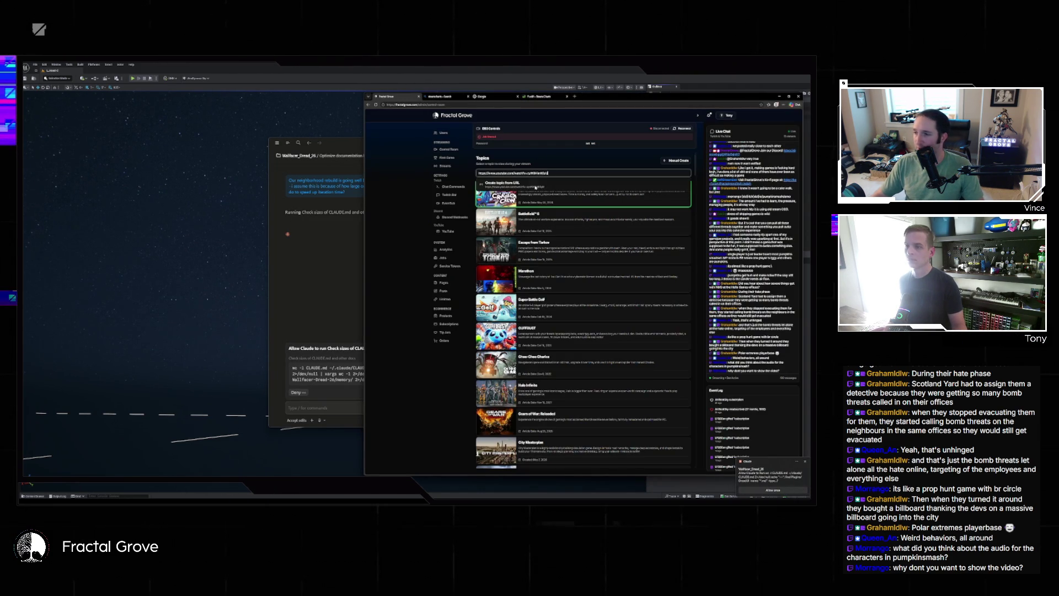
# Set the PUMPKINSMASH! topic as active and play the Pumpkin Smash trailer
pyautogui.click(685, 199)
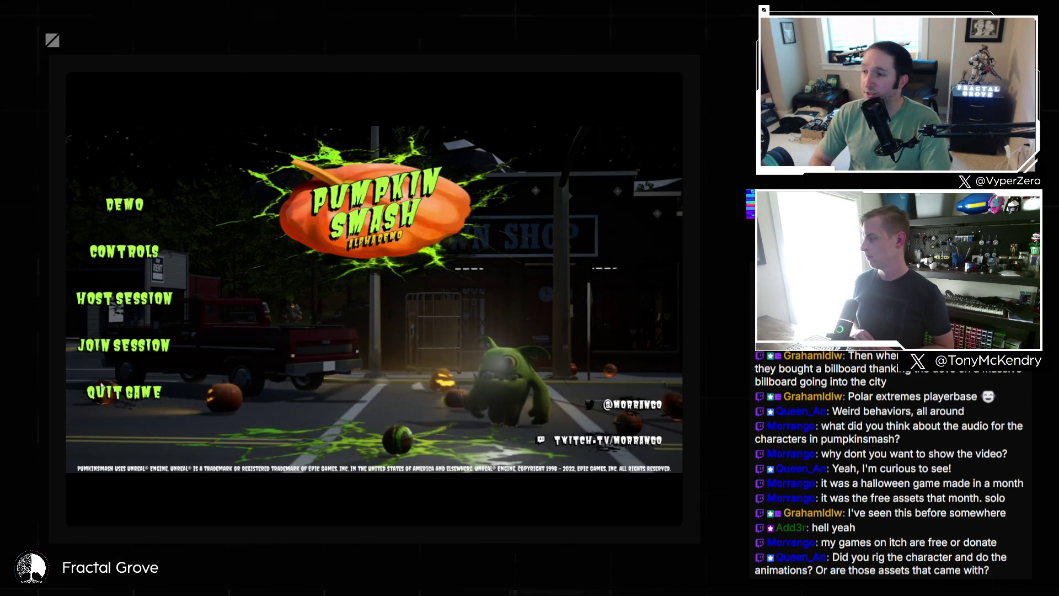
pyautogui.moveTo(160, 428)
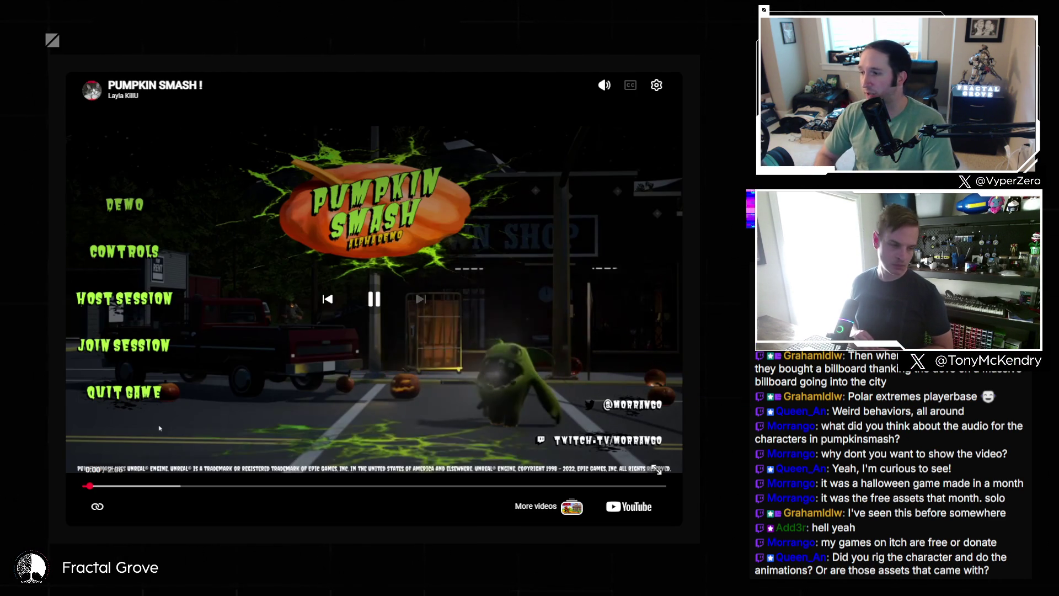